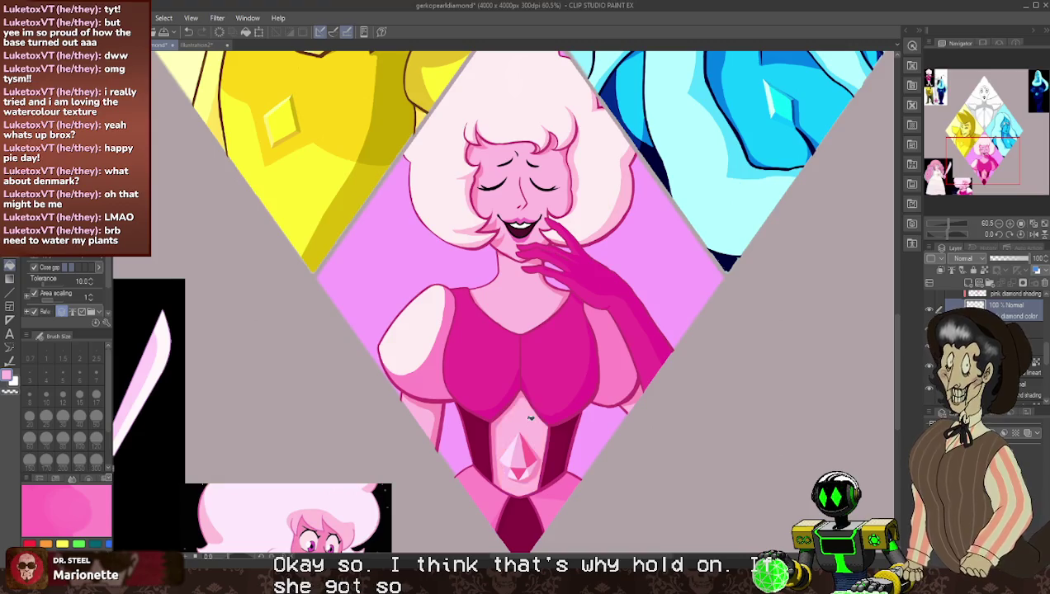
# - Zoom in and out across the canvas to compare the diamond references
pyautogui.scroll(-2, 534, 374)
pyautogui.scroll(-2, 491, 224)
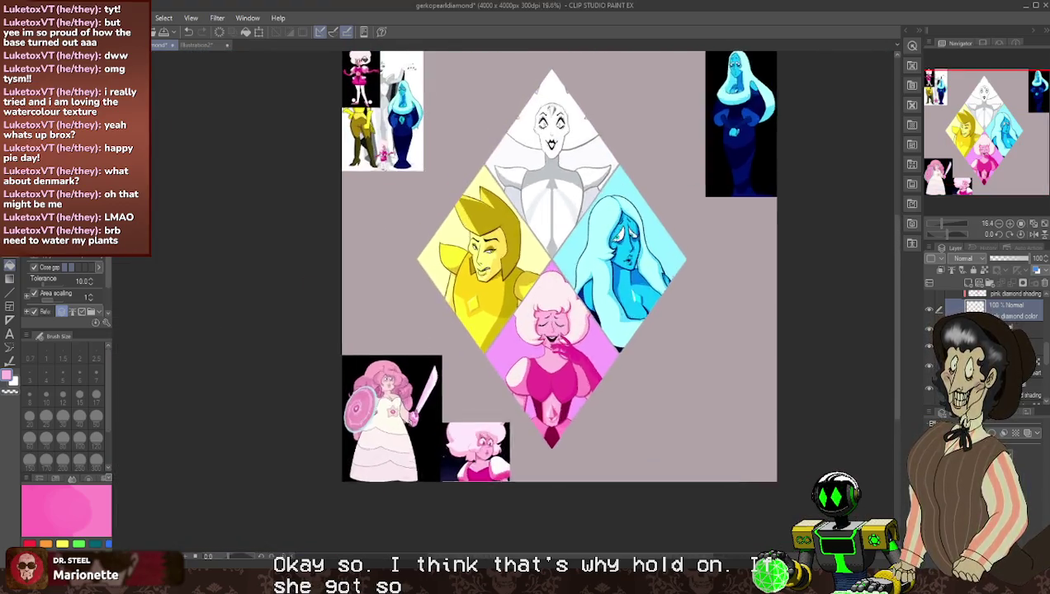
pyautogui.scroll(3, 429, 165)
pyautogui.scroll(1, 429, 165)
pyautogui.scroll(2, 437, 357)
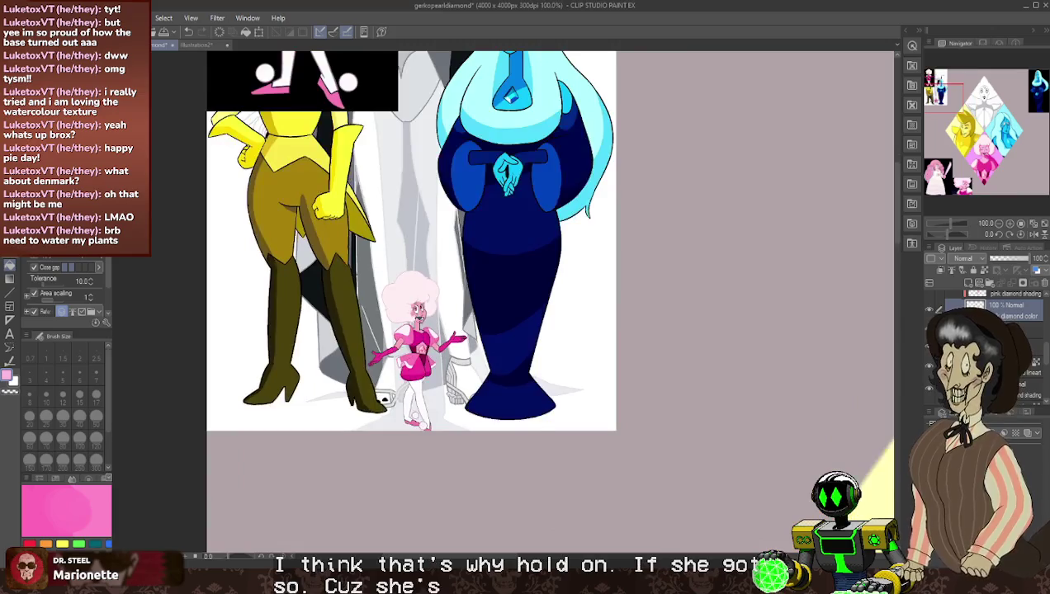
pyautogui.scroll(2, 437, 357)
pyautogui.scroll(3, 437, 357)
pyautogui.scroll(-2, 405, 285)
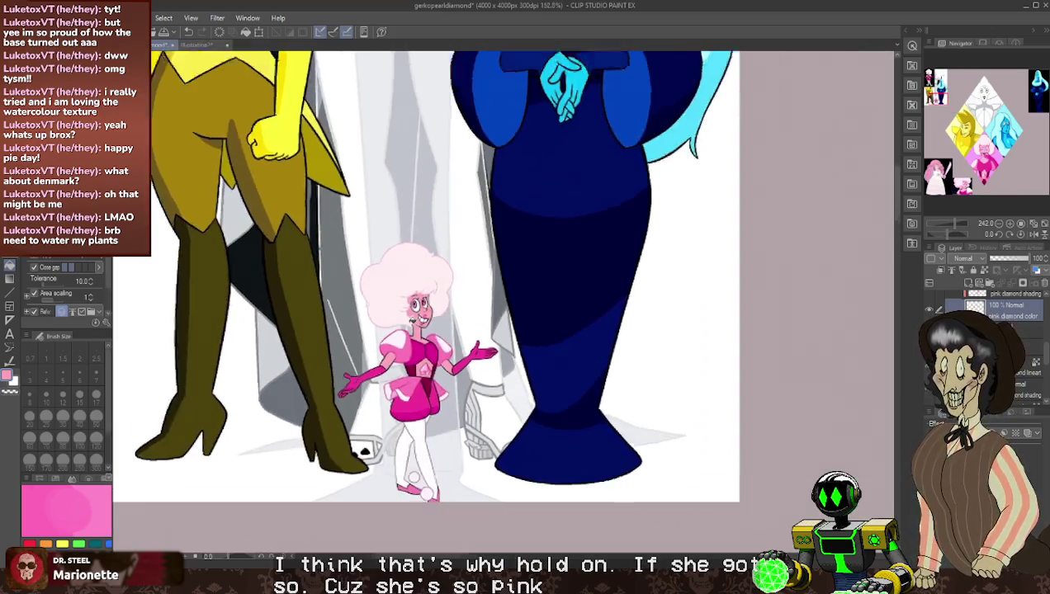
pyautogui.scroll(-2, 405, 285)
pyautogui.scroll(-4, 405, 284)
pyautogui.scroll(-3, 588, 461)
pyautogui.scroll(-1, 589, 461)
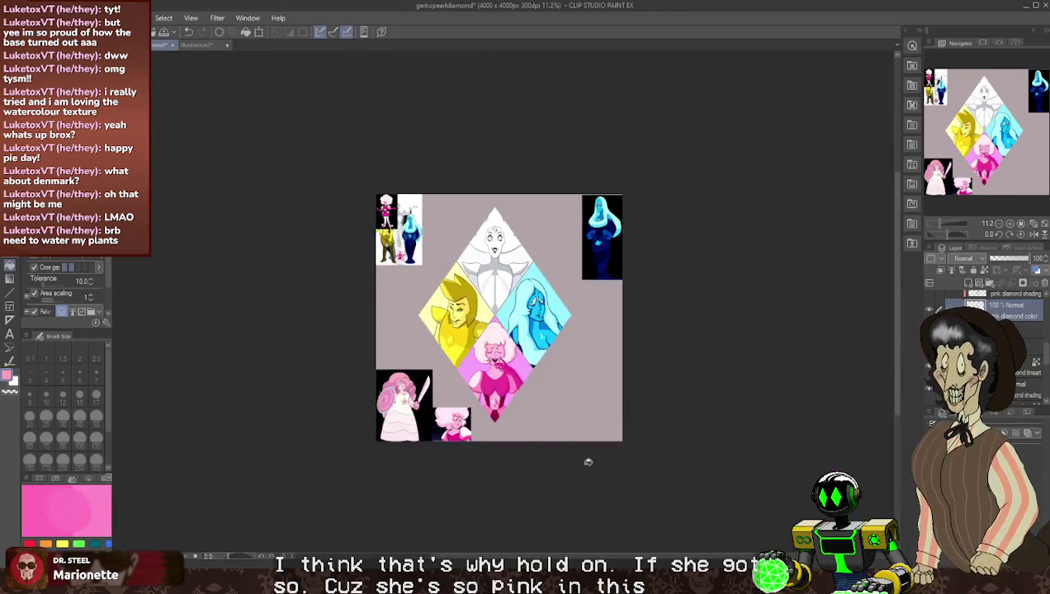
pyautogui.scroll(1, 409, 414)
pyautogui.scroll(3, 409, 414)
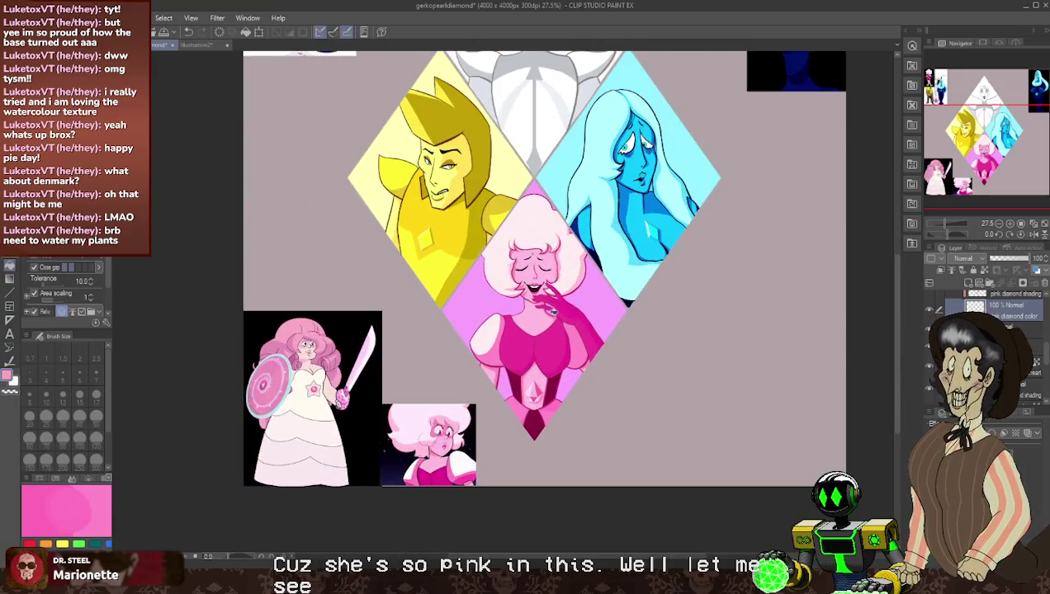
# - Eyedrop the deeper magenta from the small Pink Diamond reference
pyautogui.keyDown('alt'); pyautogui.click(446, 480); pyautogui.keyUp('alt')
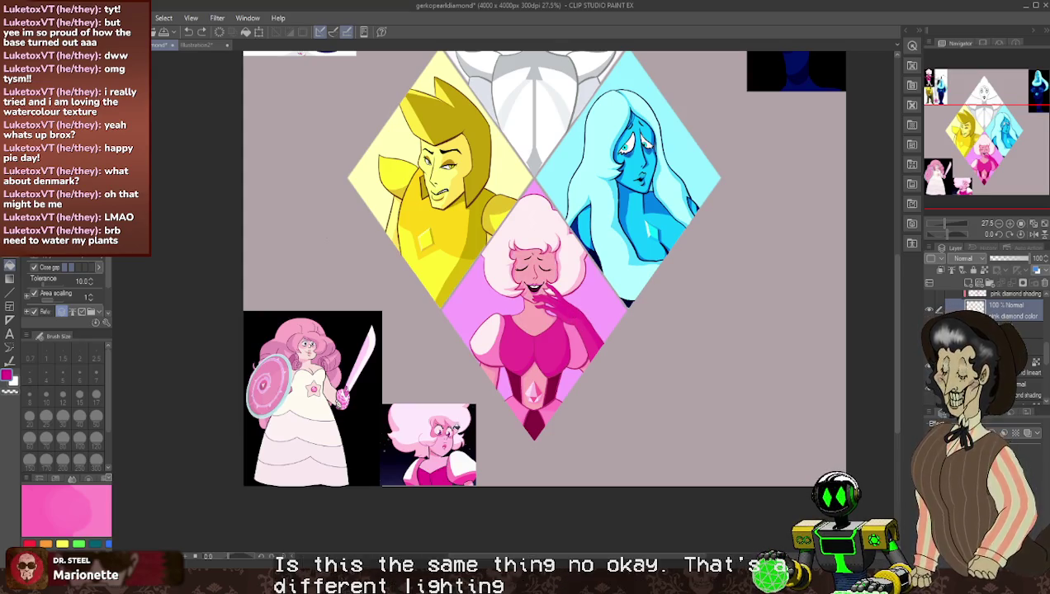
pyautogui.scroll(-3, 475, 454)
pyautogui.scroll(3, 403, 216)
pyautogui.scroll(2, 355, 123)
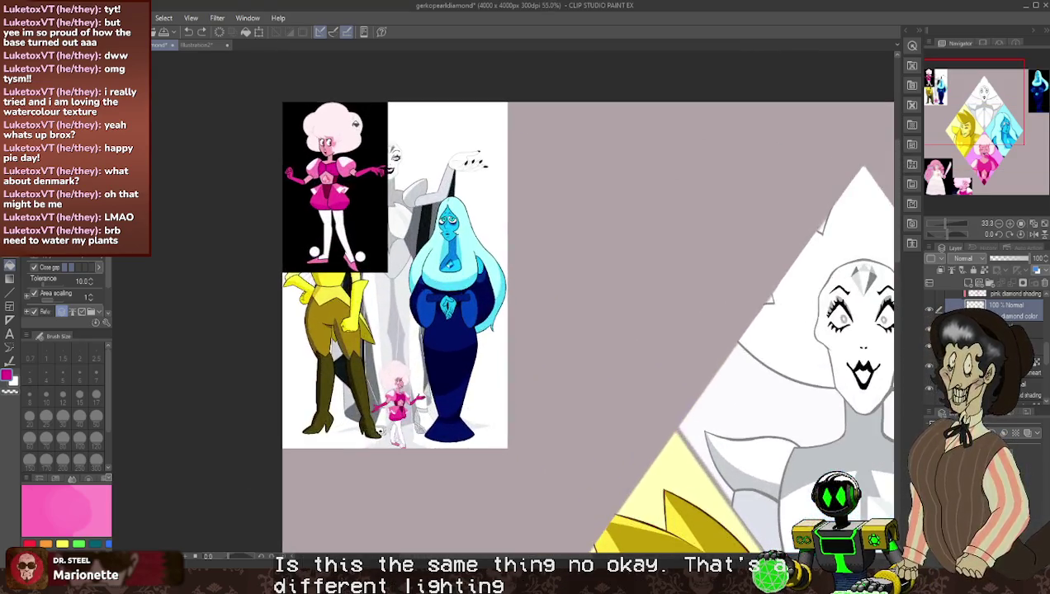
pyautogui.scroll(-1, 355, 123)
pyautogui.scroll(-2, 355, 123)
pyautogui.scroll(-2, 363, 107)
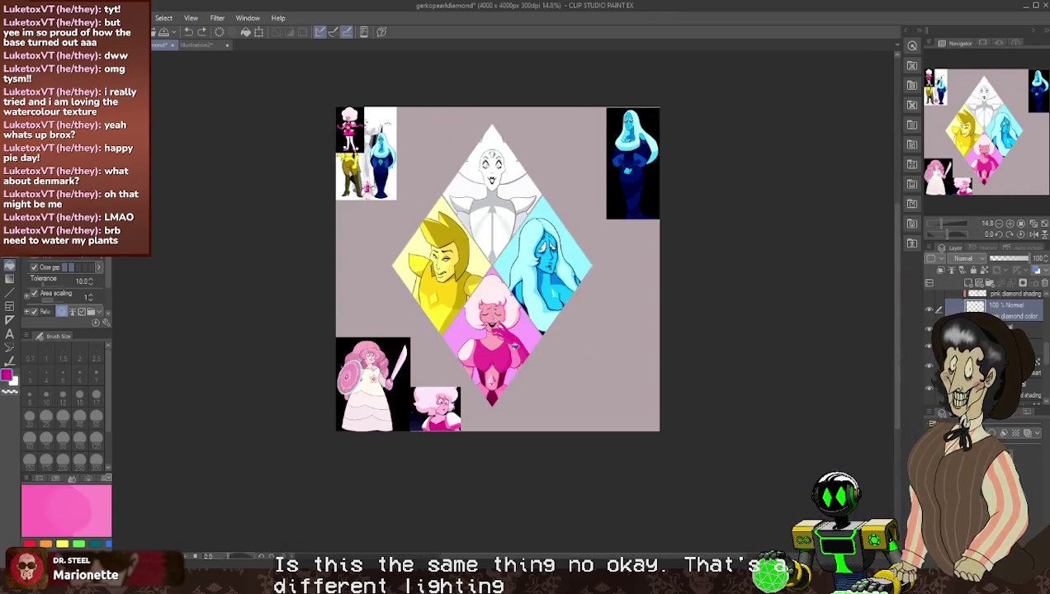
pyautogui.scroll(2, 445, 343)
pyautogui.scroll(2, 444, 344)
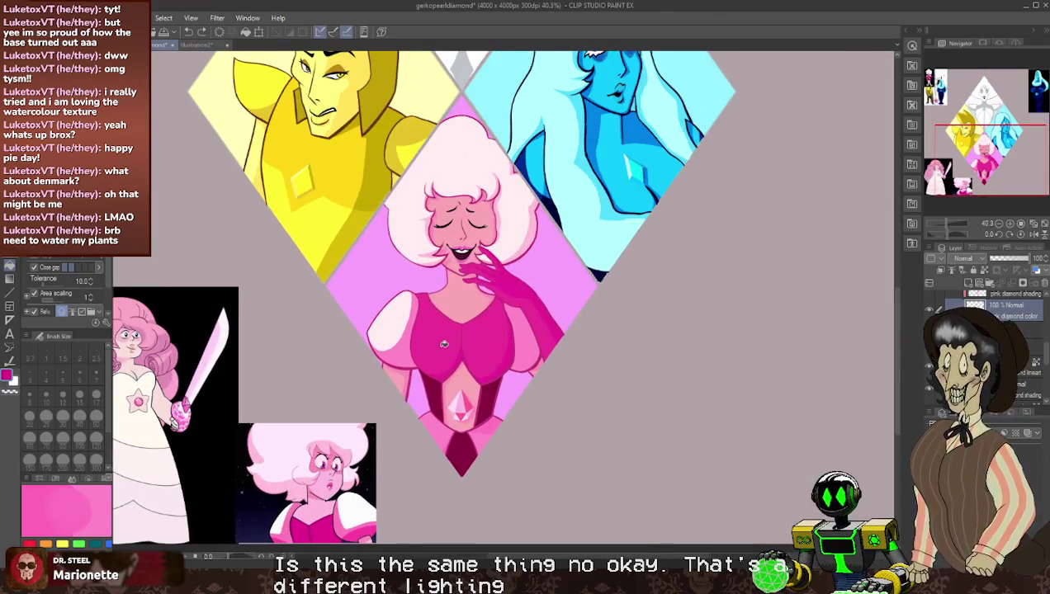
pyautogui.scroll(-2, 444, 343)
pyautogui.scroll(1, 444, 344)
pyautogui.scroll(-2, 489, 188)
pyautogui.scroll(2, 489, 188)
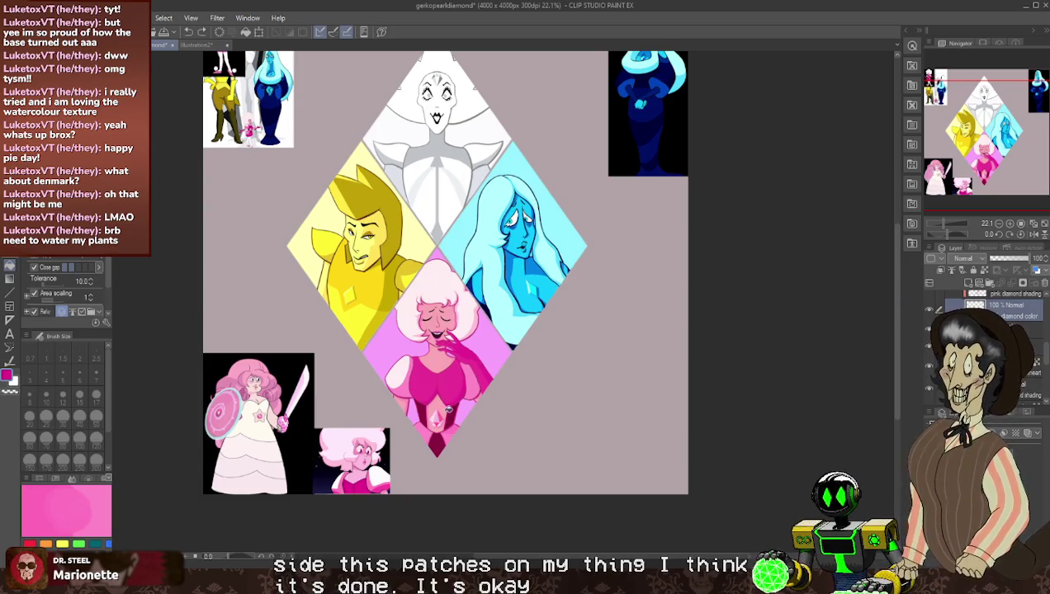
pyautogui.scroll(2, 450, 404)
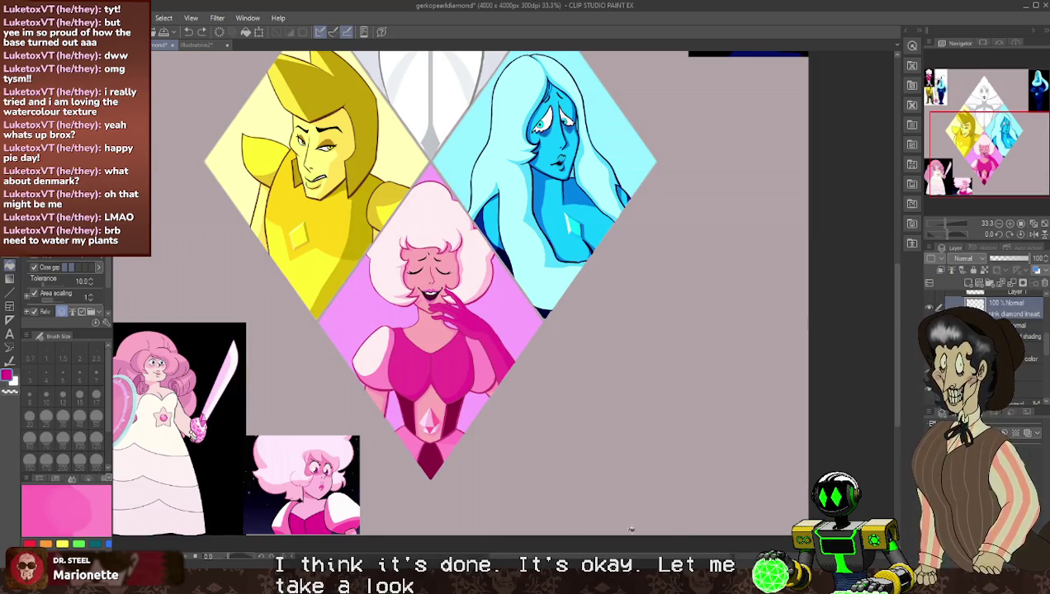
pyautogui.hotkey('alt', 'Tab')
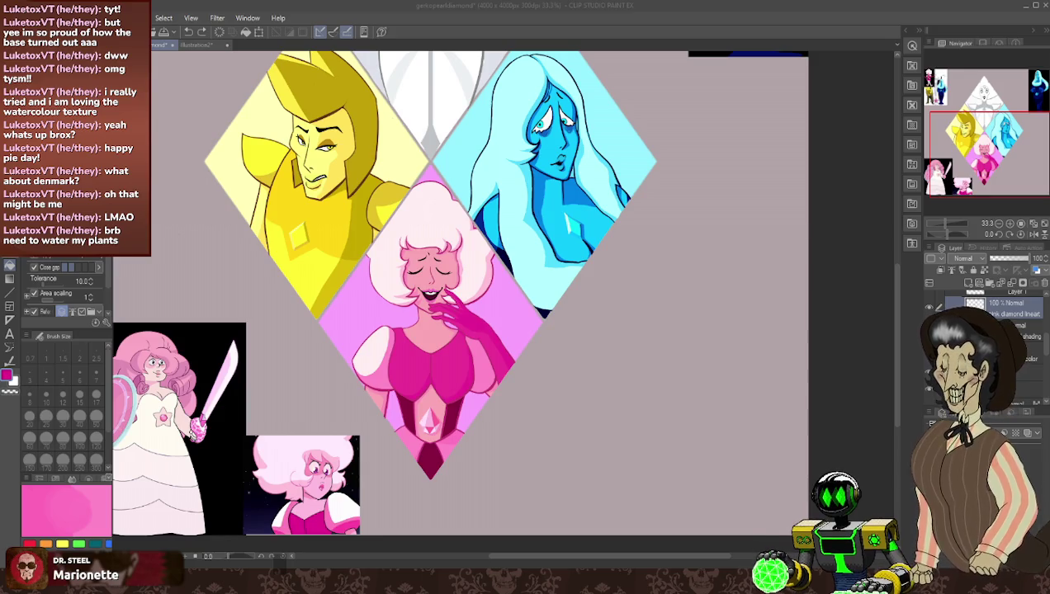
pyautogui.click(893, 41)
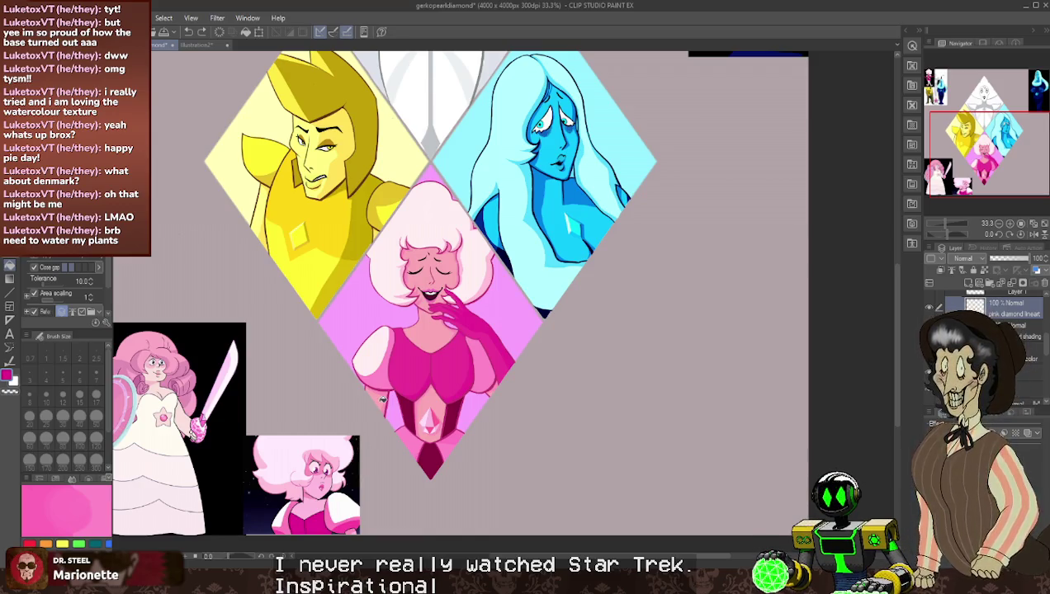
# - Try filling both of Pink Diamond's sleeves with a sampled pale pink, then undo it
pyautogui.keyDown('alt'); pyautogui.click(362, 343); pyautogui.keyUp('alt')
pyautogui.press('b')
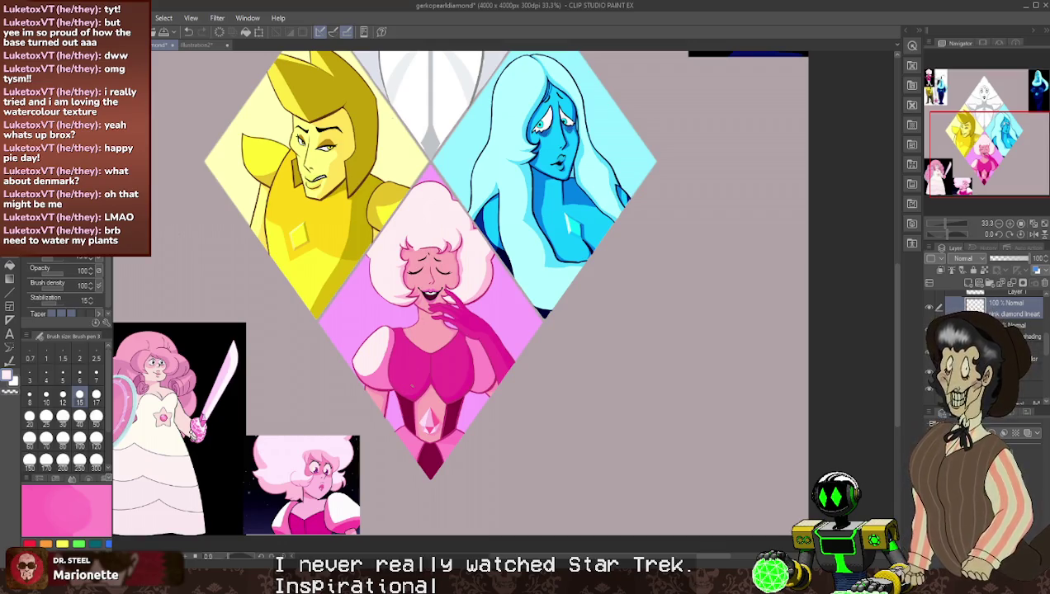
pyautogui.keyDown('alt'); pyautogui.click(401, 293); pyautogui.keyUp('alt')
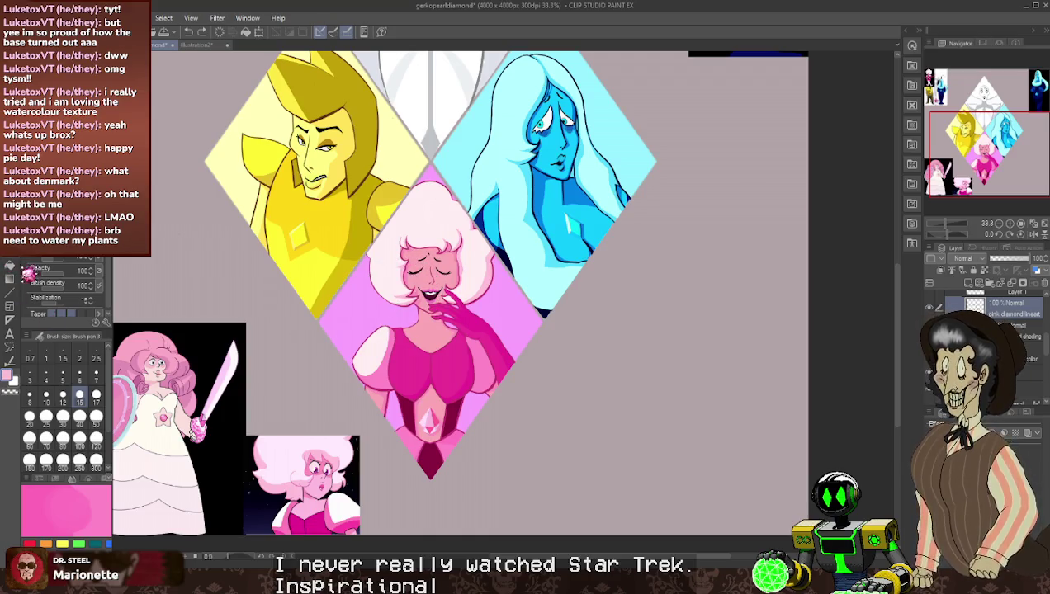
pyautogui.press('g')
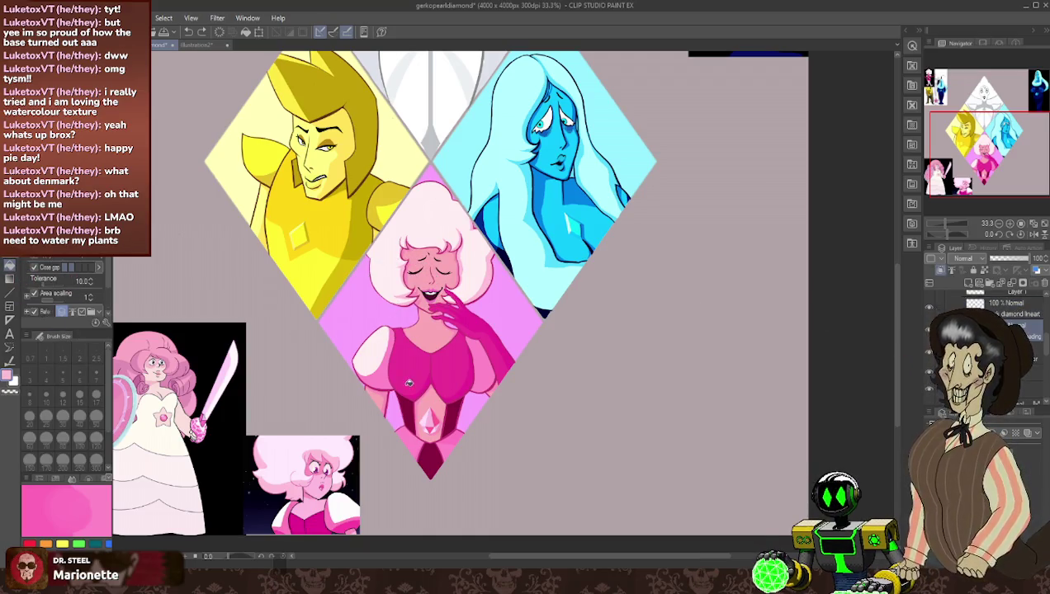
pyautogui.click(388, 376)
pyautogui.click(499, 374)
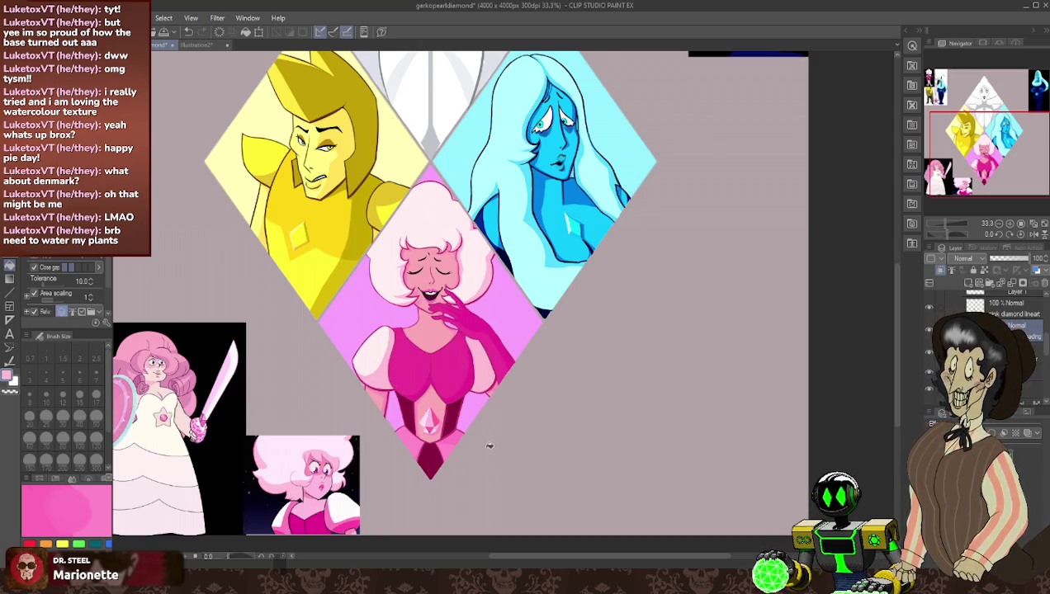
pyautogui.hotkey('ctrl', 'z')
pyautogui.hotkey('ctrl', 'z')
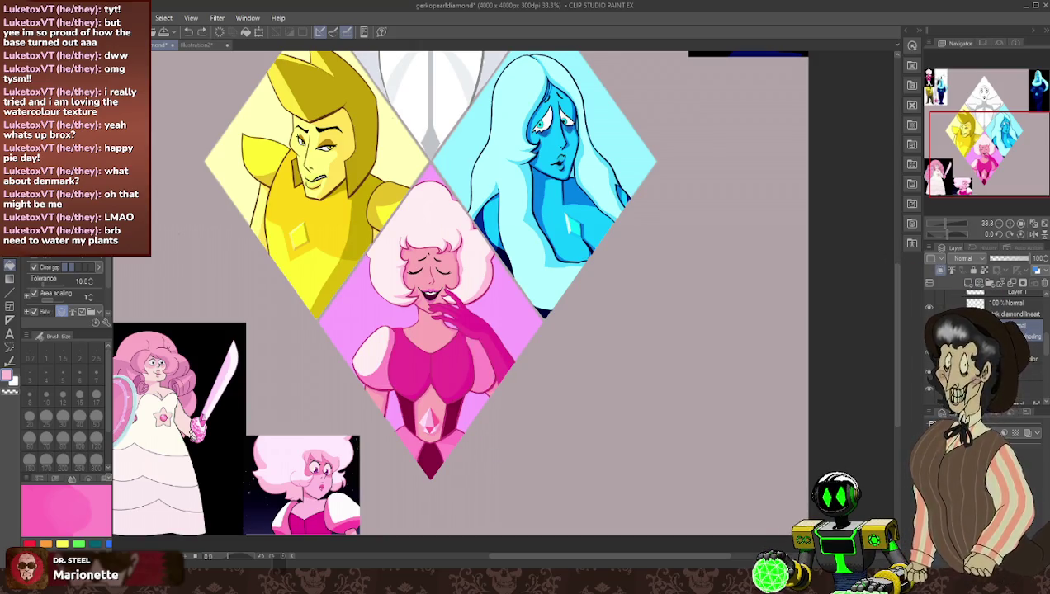
# - Make the pink diamond lineart layer the working layer
pyautogui.click(1017, 314)
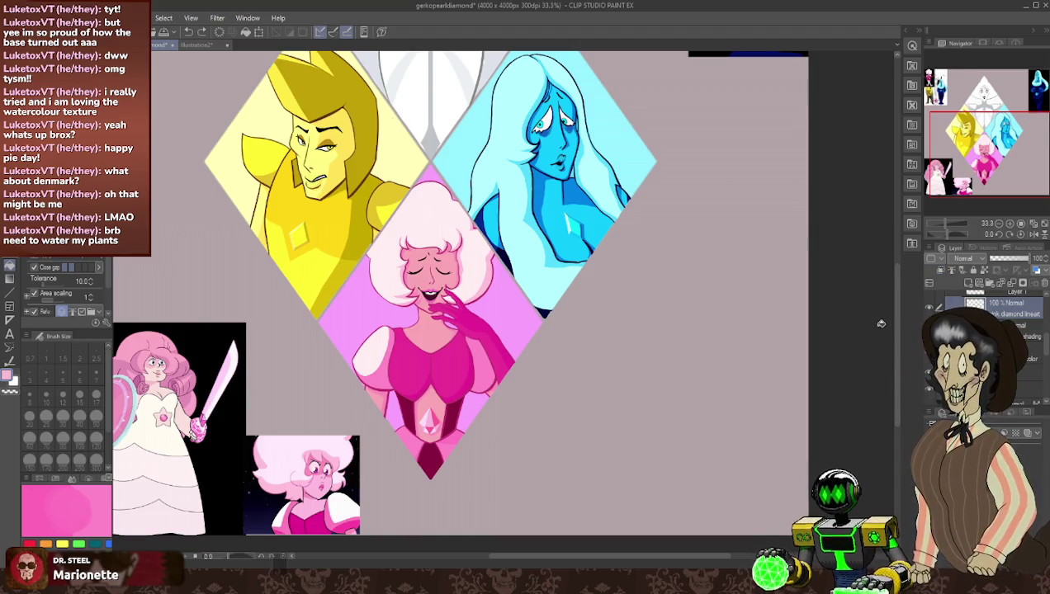
pyautogui.scroll(3, 520, 289)
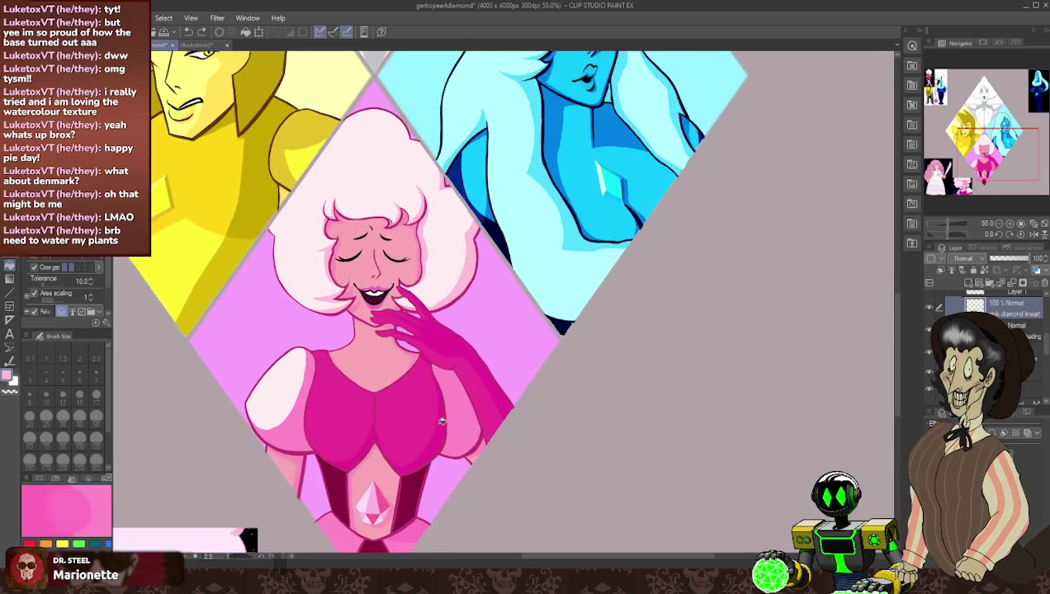
pyautogui.scroll(-4, 414, 424)
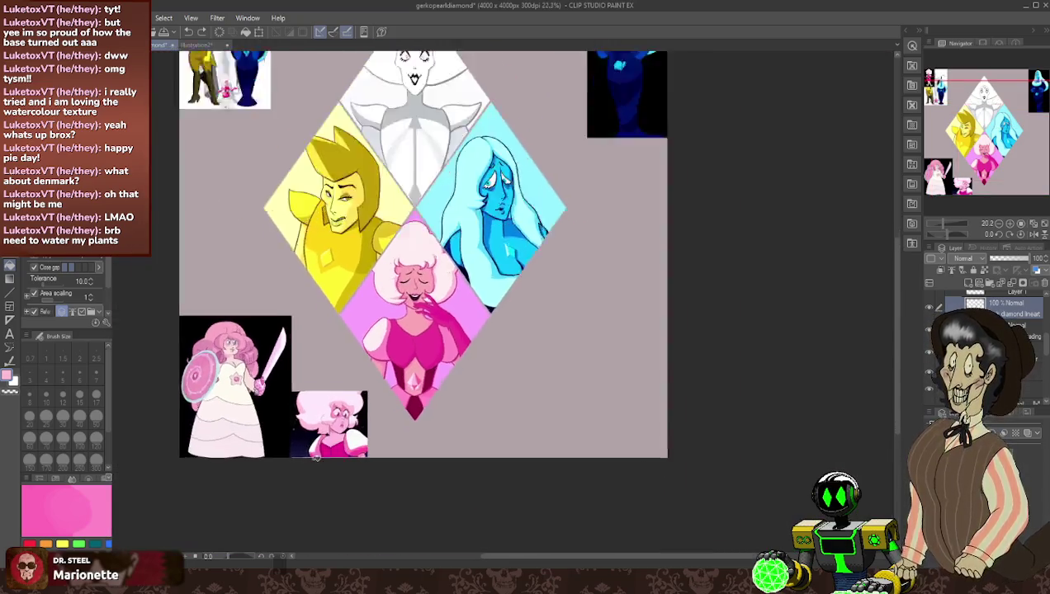
pyautogui.scroll(4, 355, 413)
pyautogui.scroll(2, 330, 410)
pyautogui.scroll(4, 329, 410)
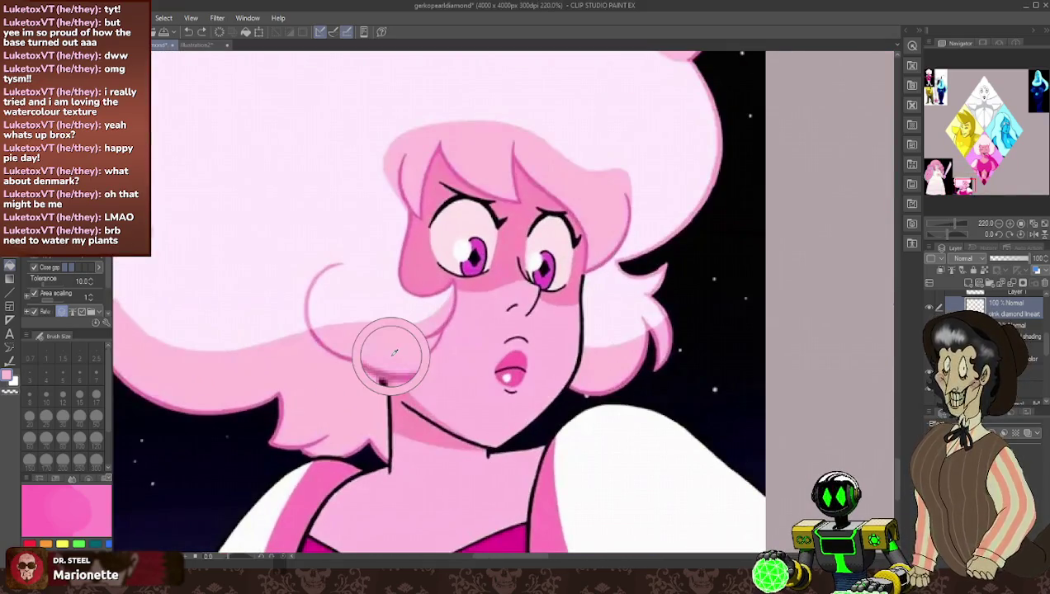
pyautogui.scroll(-3, 393, 364)
pyautogui.scroll(-2, 412, 314)
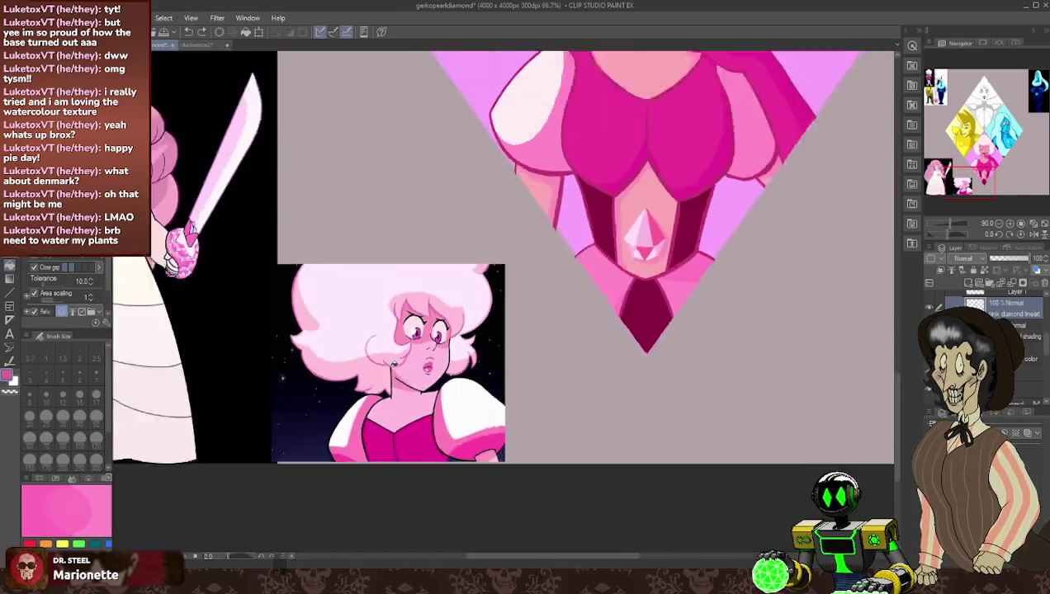
pyautogui.scroll(-2, 462, 248)
pyautogui.scroll(1, 528, 151)
pyautogui.scroll(-3, 527, 151)
pyautogui.scroll(2, 417, 404)
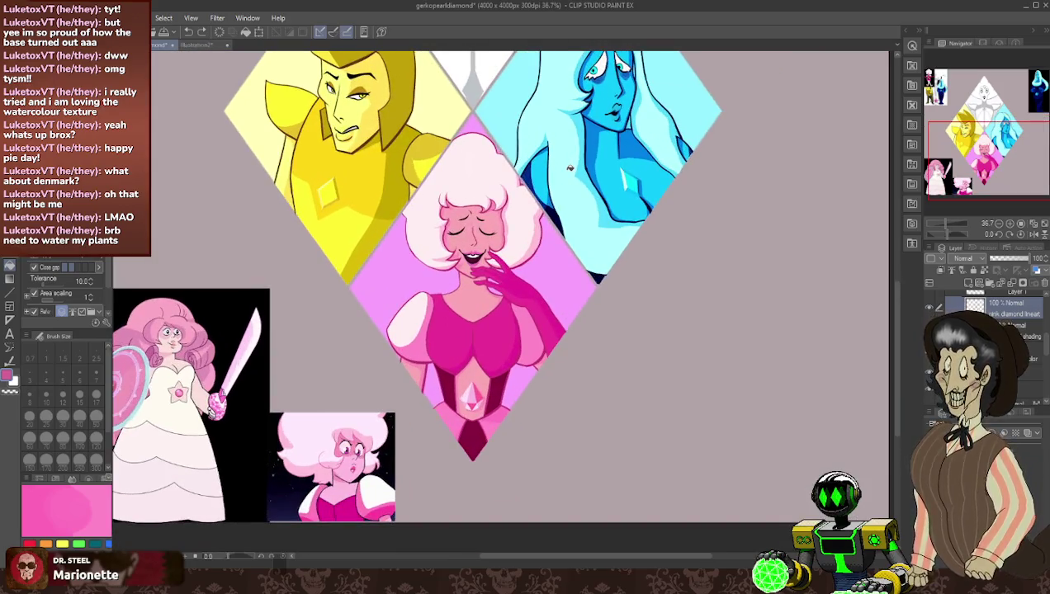
# - Try hatching strokes across Pink Diamond's face with a larger pen, then undo them
pyautogui.press('p')
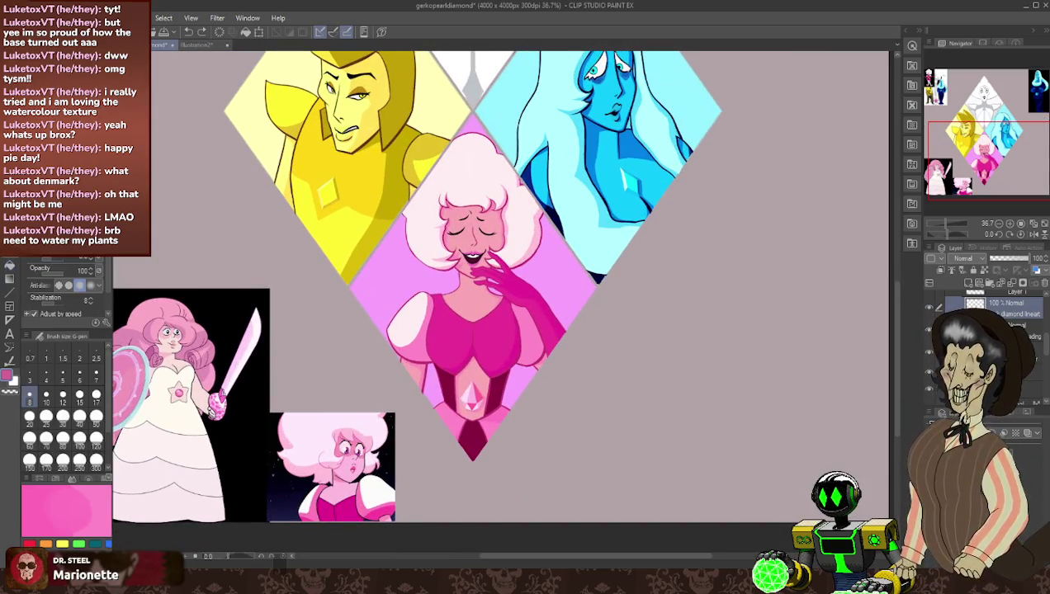
pyautogui.press(']')
pyautogui.press(']')
pyautogui.press(']')
pyautogui.moveTo(482, 191)
pyautogui.mouseDown()
pyautogui.moveTo(413, 248)
pyautogui.moveTo(382, 350)
pyautogui.mouseUp()
pyautogui.press(']')
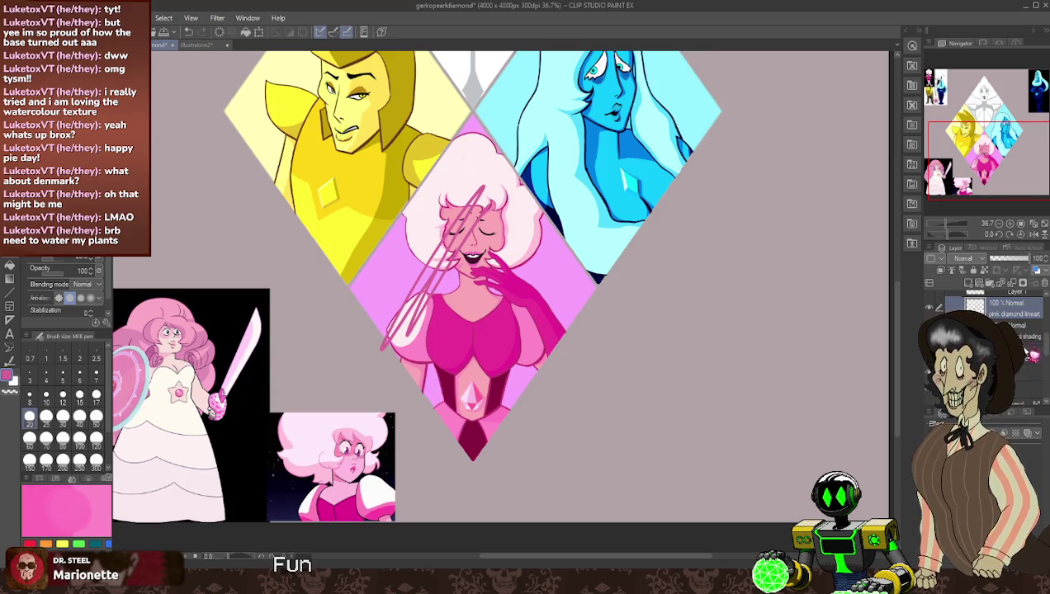
pyautogui.hotkey('ctrl', 'z')
pyautogui.hotkey('ctrl', 'z')
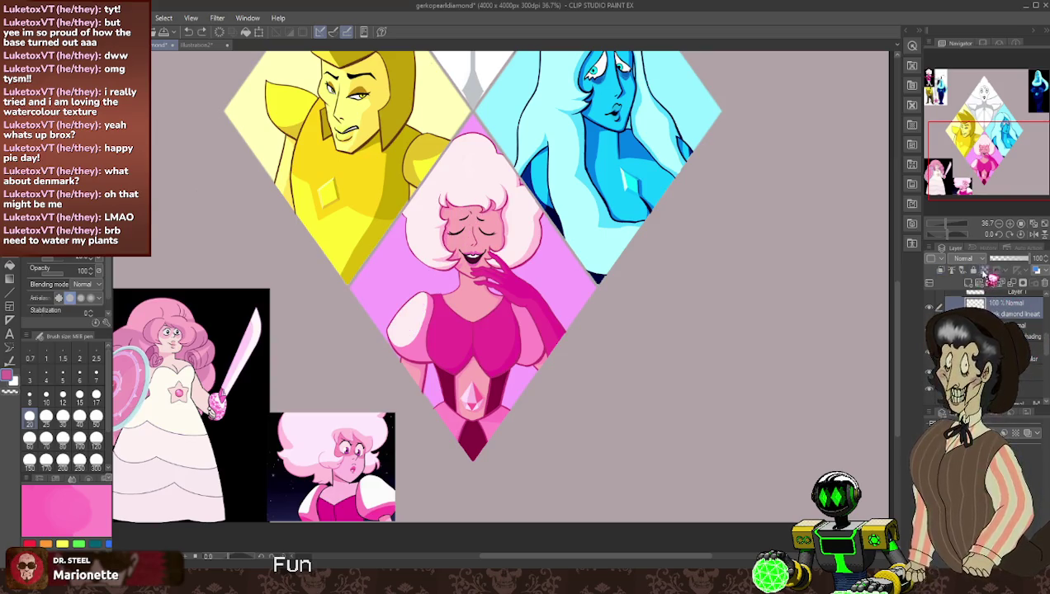
pyautogui.press(']')
pyautogui.press(']')
pyautogui.press(']')
pyautogui.press(']')
pyautogui.press(']')
pyautogui.press(']')
pyautogui.press(']')
pyautogui.press(']')
pyautogui.press(']')
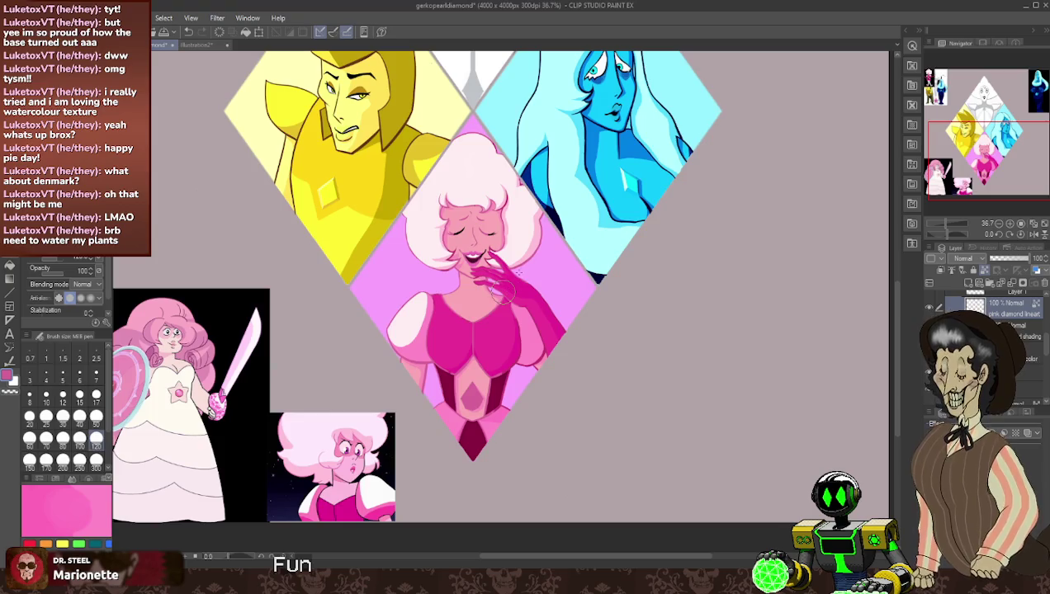
pyautogui.hotkey('ctrl', 'z')
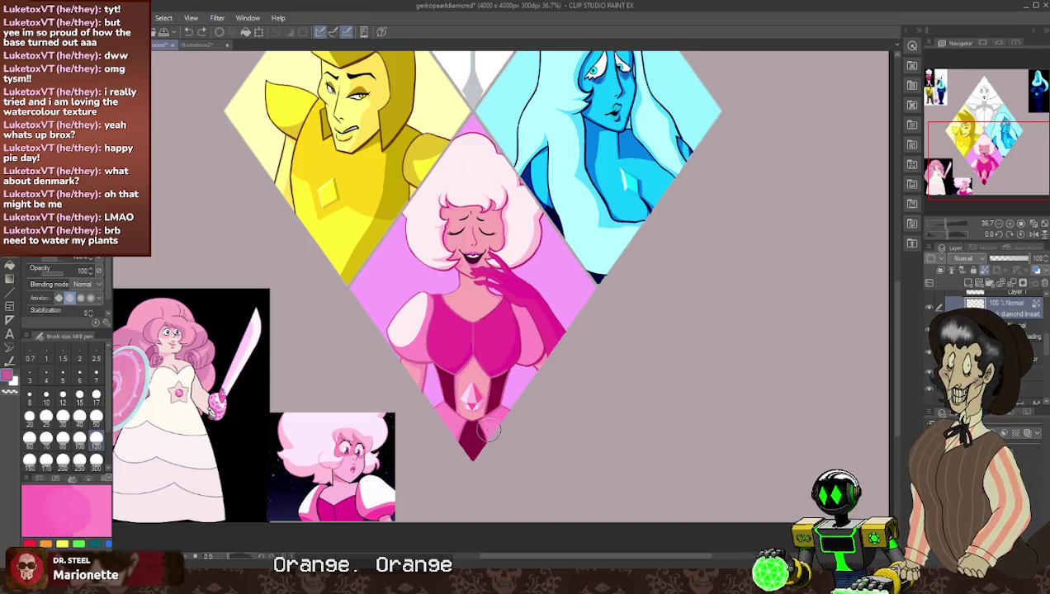
# - Paint dark magenta below the chest gem and a pink arm, clipped to the layer below
pyautogui.moveTo(467, 430); pyautogui.dragTo(517, 401)
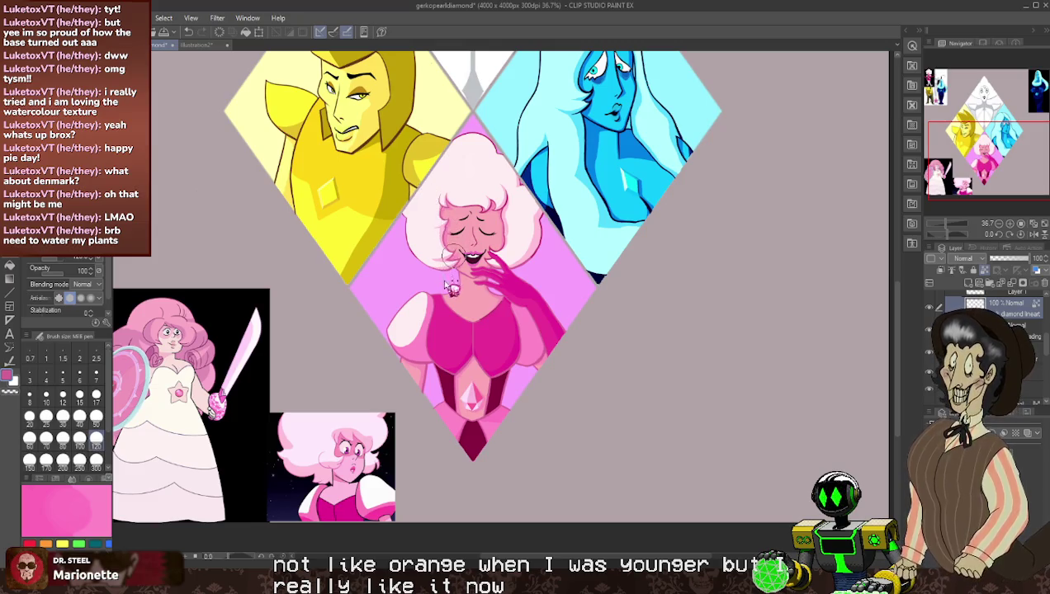
pyautogui.moveTo(419, 307); pyautogui.dragTo(382, 398)
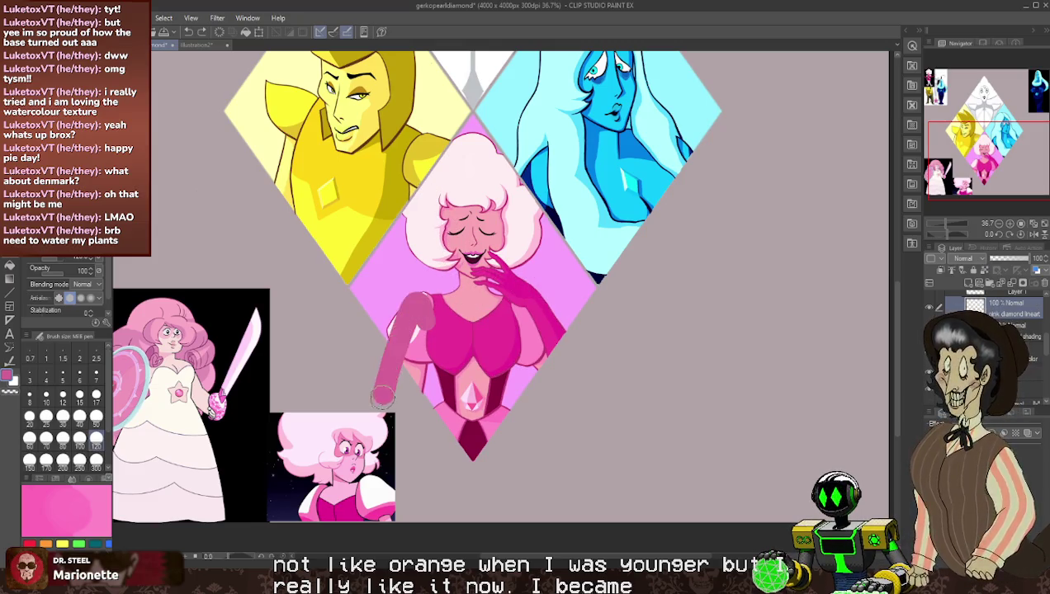
pyautogui.moveTo(398, 274); pyautogui.dragTo(368, 404)
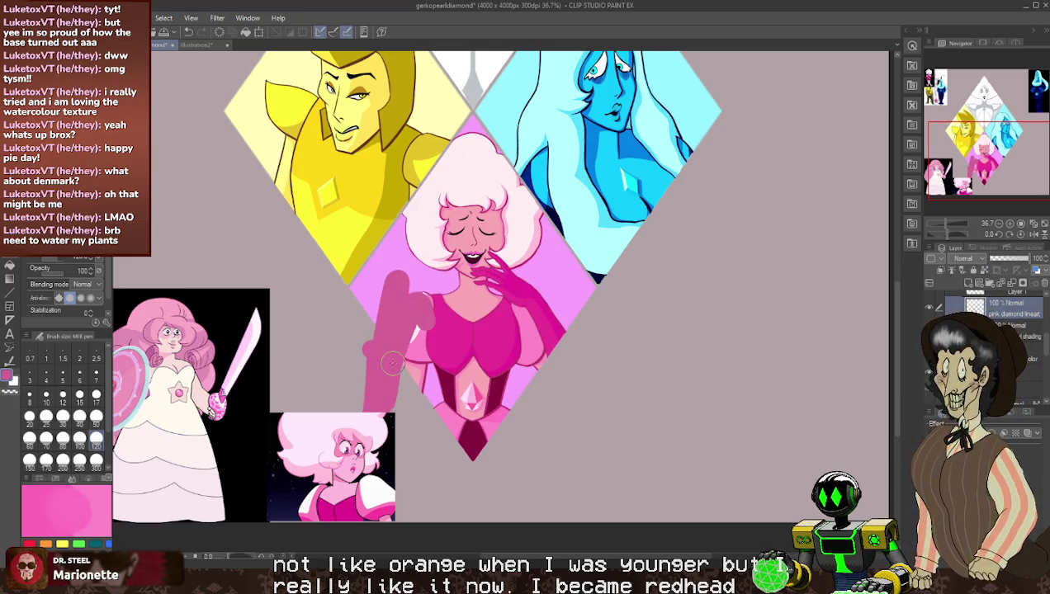
pyautogui.click(985, 271)
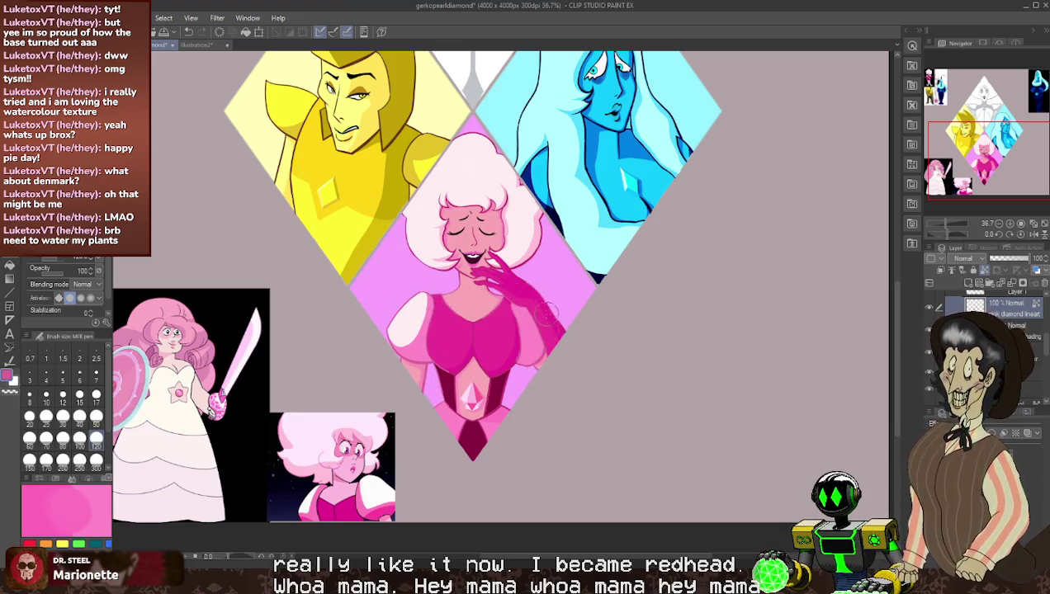
# - Zoom in on Pink Diamond's face and step the brush size down from 120 to 40
pyautogui.scroll(1, 545, 371)
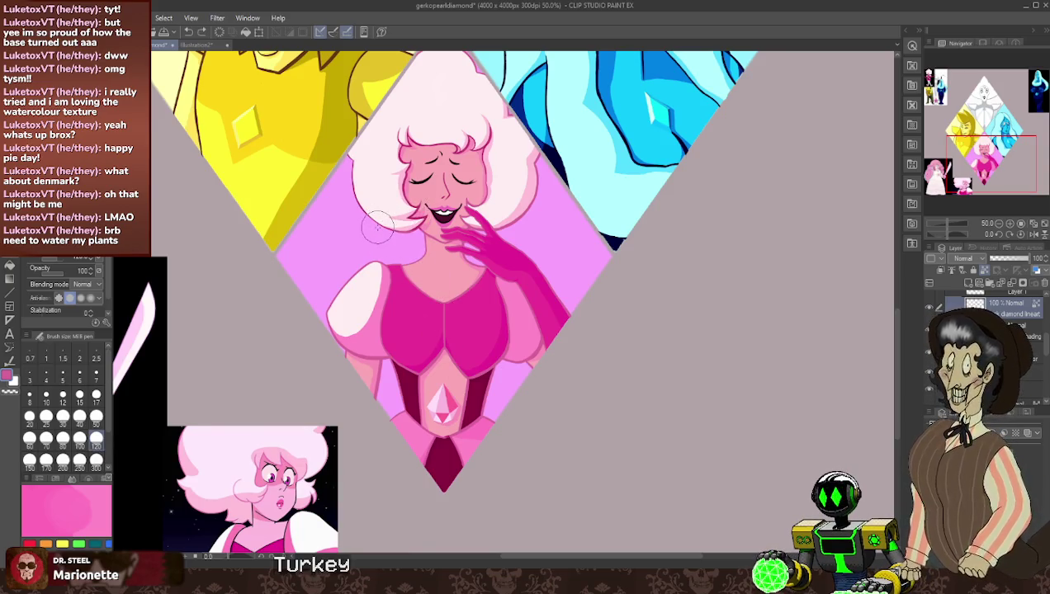
pyautogui.scroll(2, 379, 224)
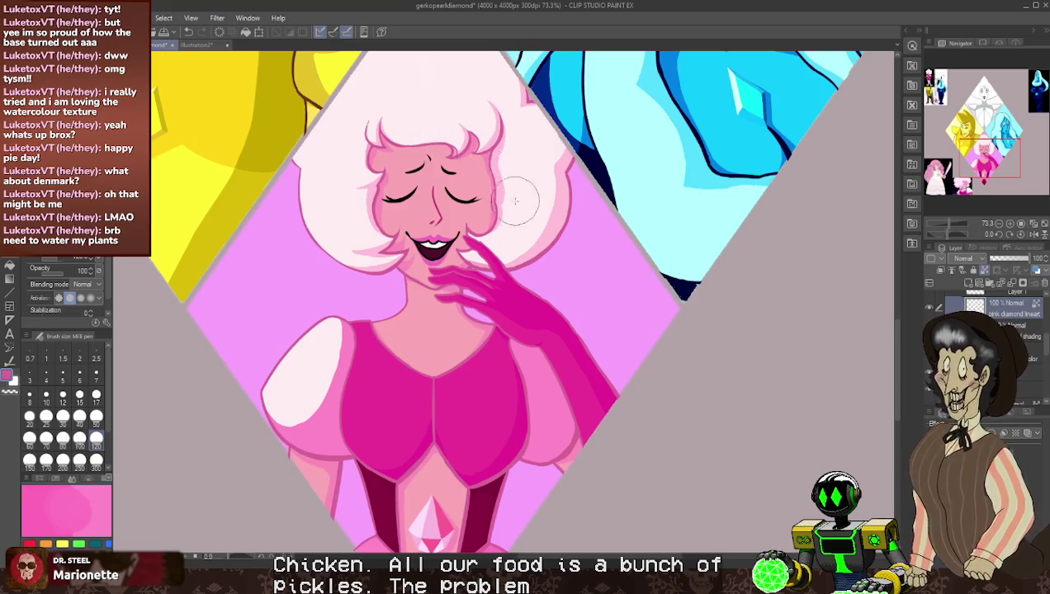
pyautogui.press('[')
pyautogui.press('[')
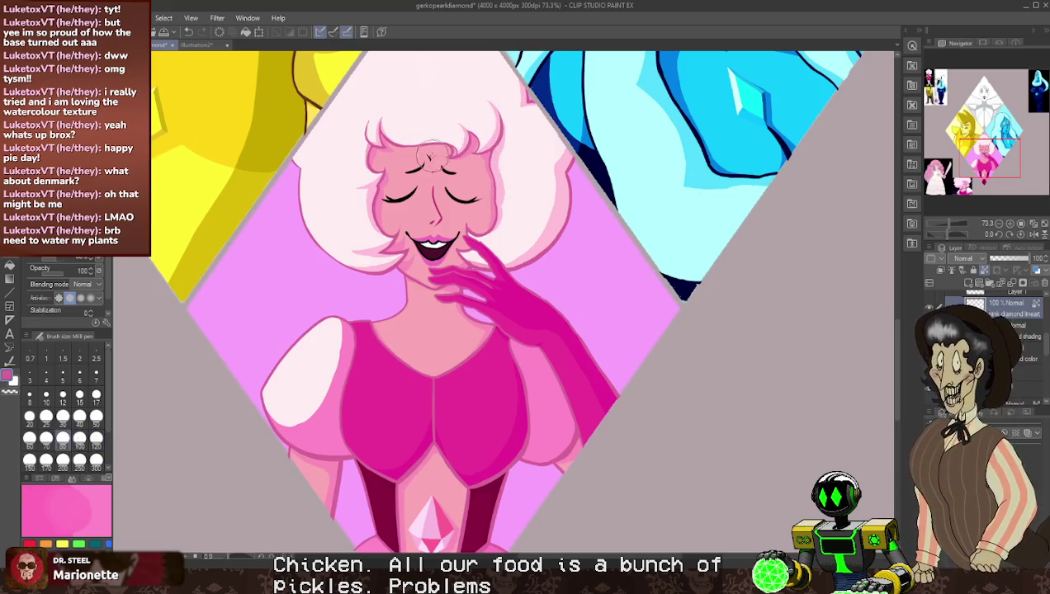
pyautogui.press('[')
pyautogui.press('[')
pyautogui.press('[')
pyautogui.press('[')
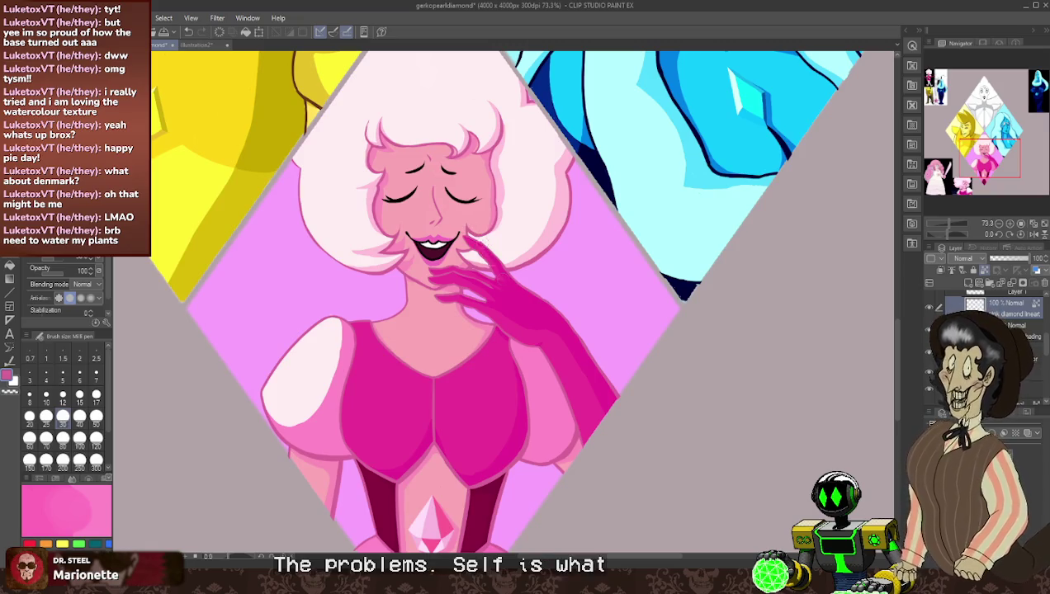
pyautogui.scroll(1, 561, 297)
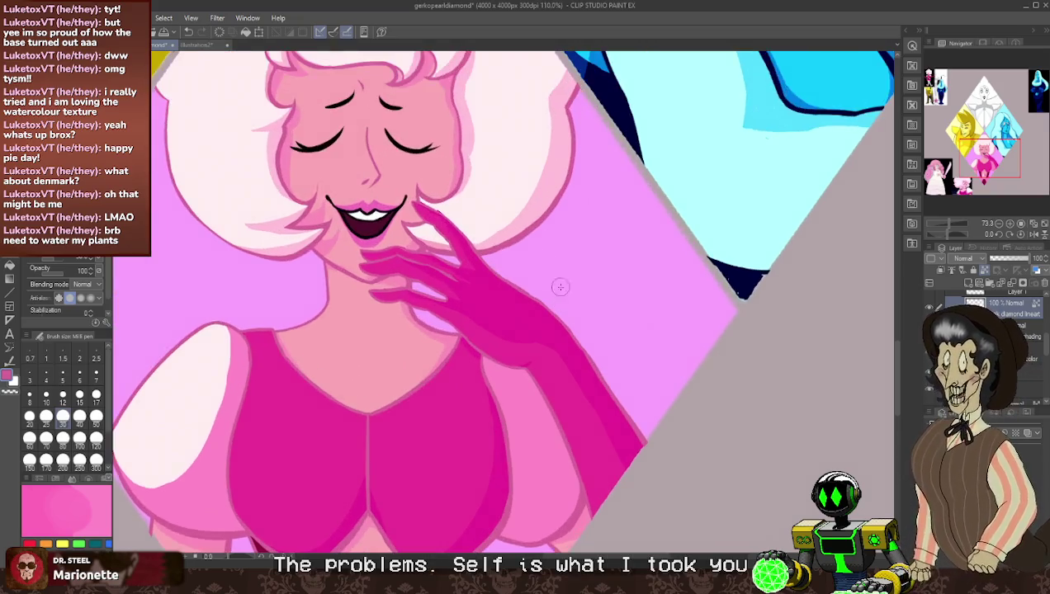
# - Try a pink blush on Pink Diamond's cheek, then remove it
pyautogui.scroll(1, 528, 219)
pyautogui.scroll(1, 526, 211)
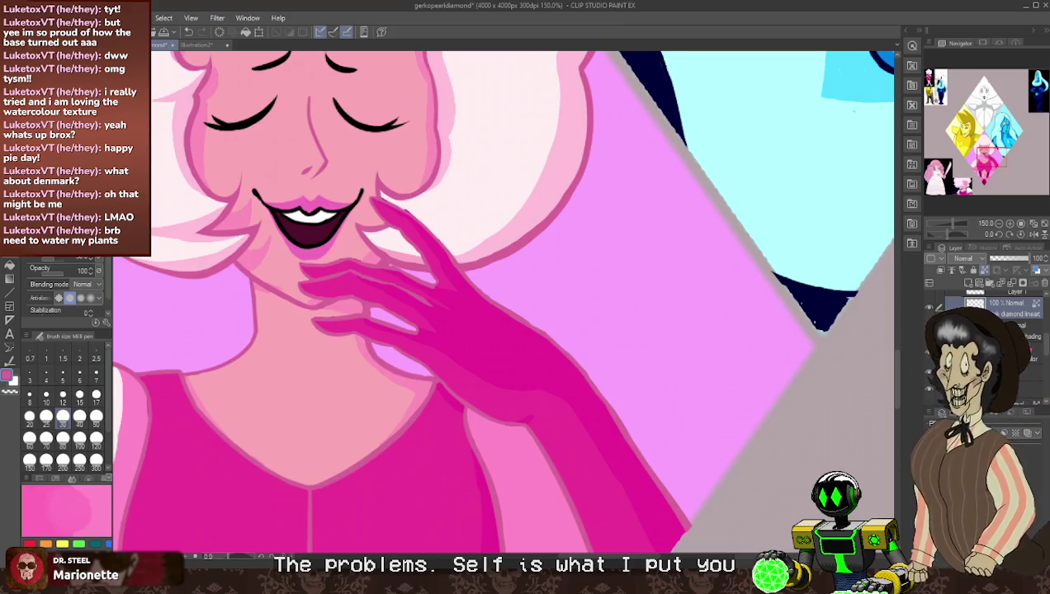
pyautogui.press('e')
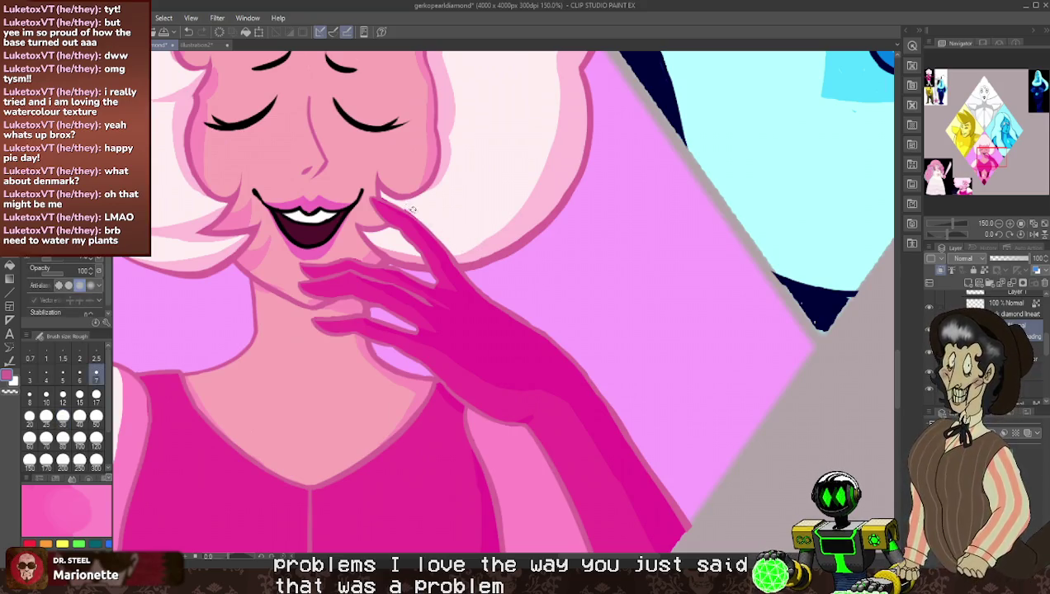
pyautogui.press('p')
pyautogui.moveTo(393, 199); pyautogui.dragTo(407, 208)
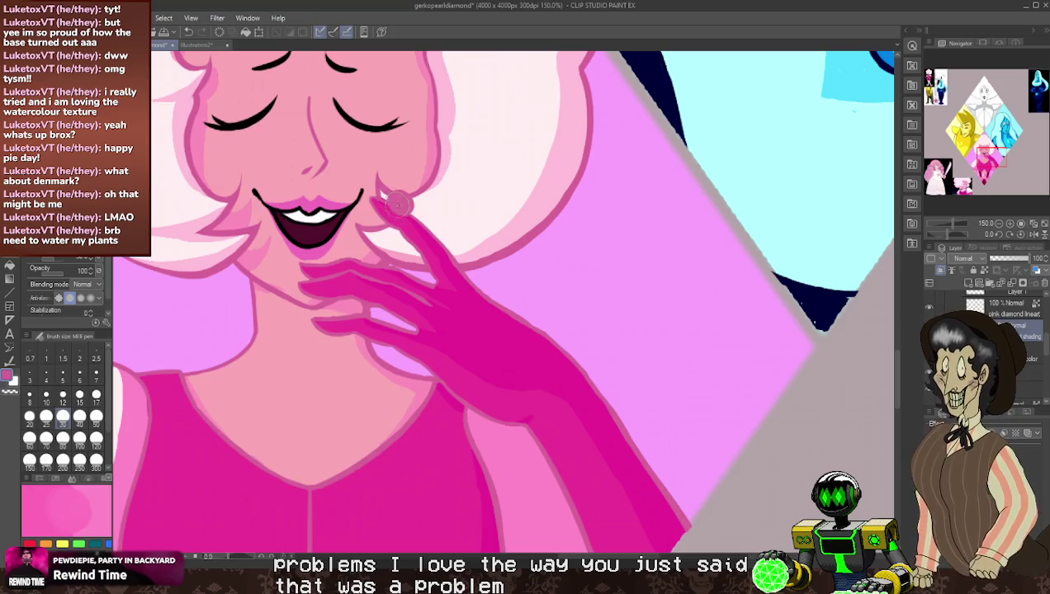
pyautogui.hotkey('ctrl', 'z')
pyautogui.press('e')
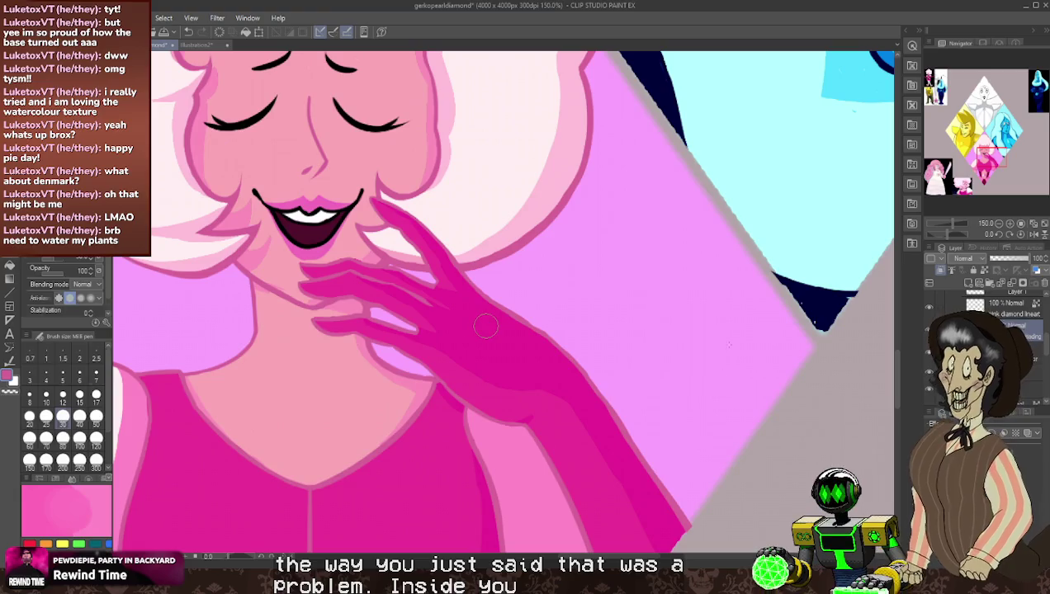
# - Switch to the color layer and shrink the pen to size 7
pyautogui.click(1031, 357)
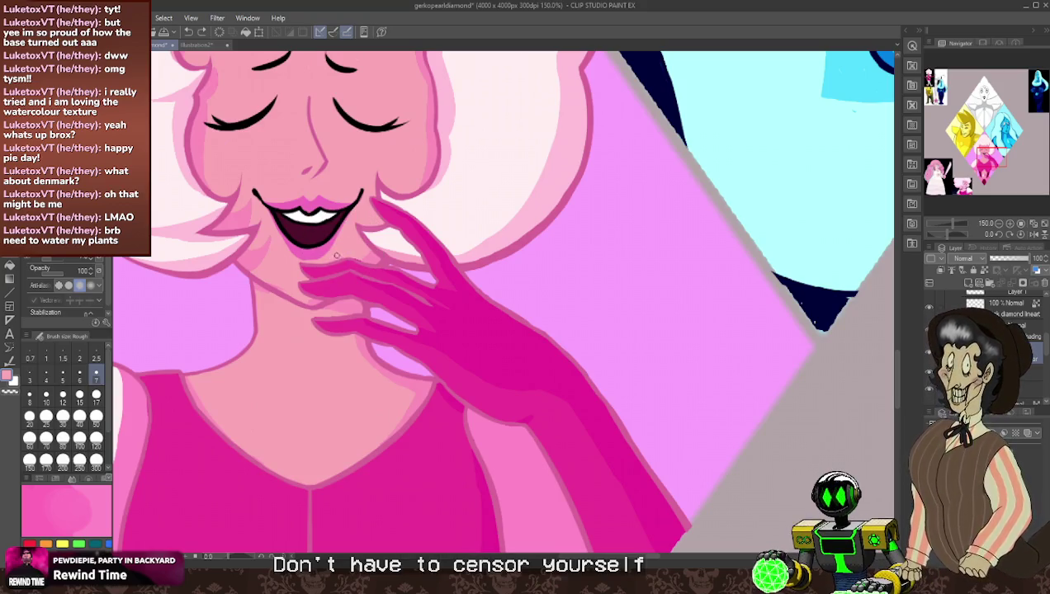
pyautogui.press('p')
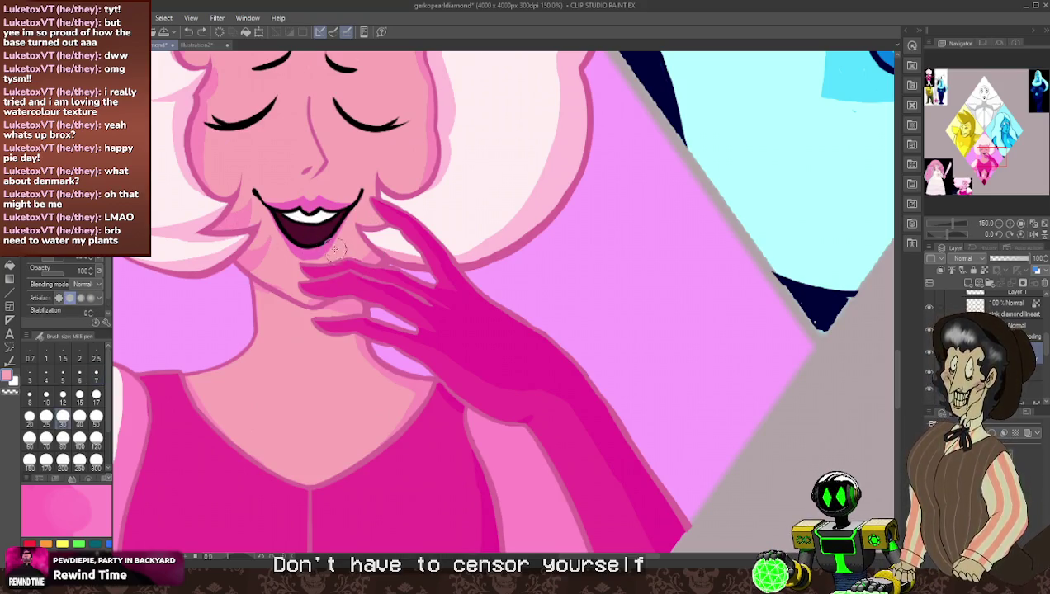
pyautogui.press('[')
pyautogui.press('[')
pyautogui.press('[')
pyautogui.press('[')
pyautogui.press('[')
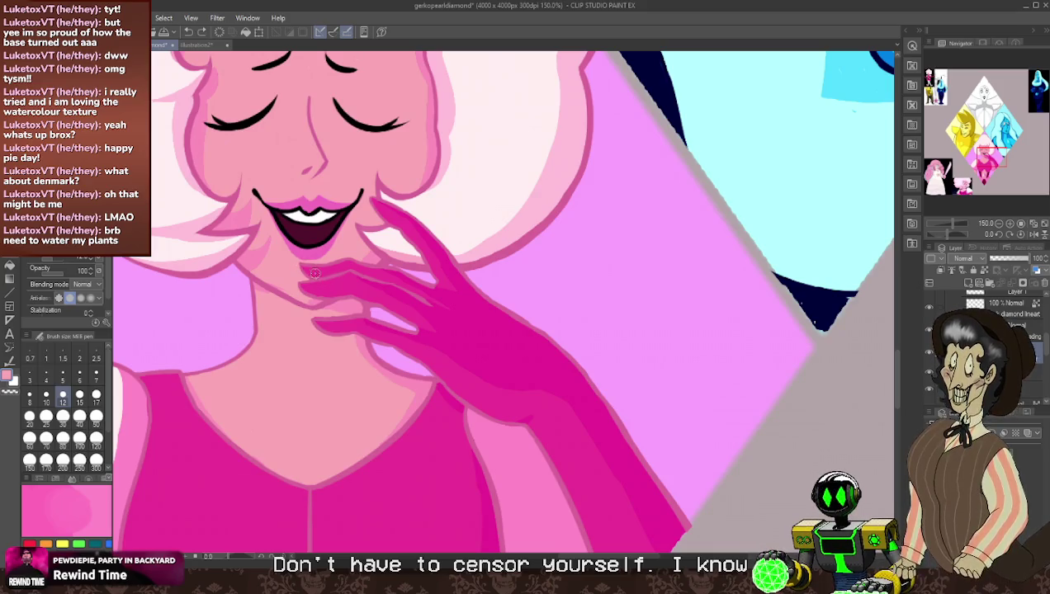
pyautogui.press('[')
pyautogui.press('[')
pyautogui.press('[')
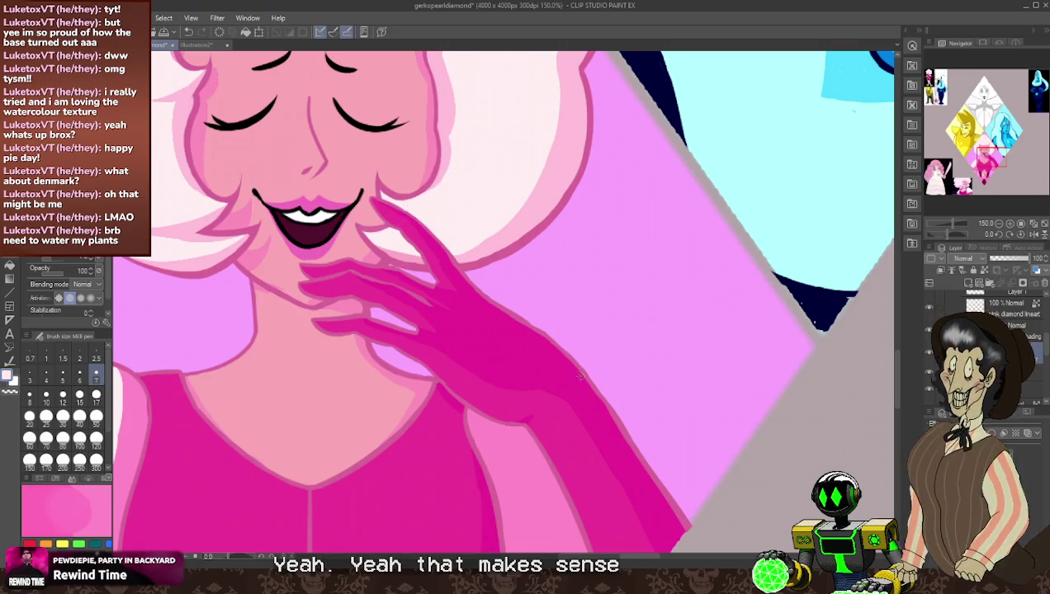
# - Sample pink and touch up the chin and hand, alternating pen and eraser
pyautogui.press('e')
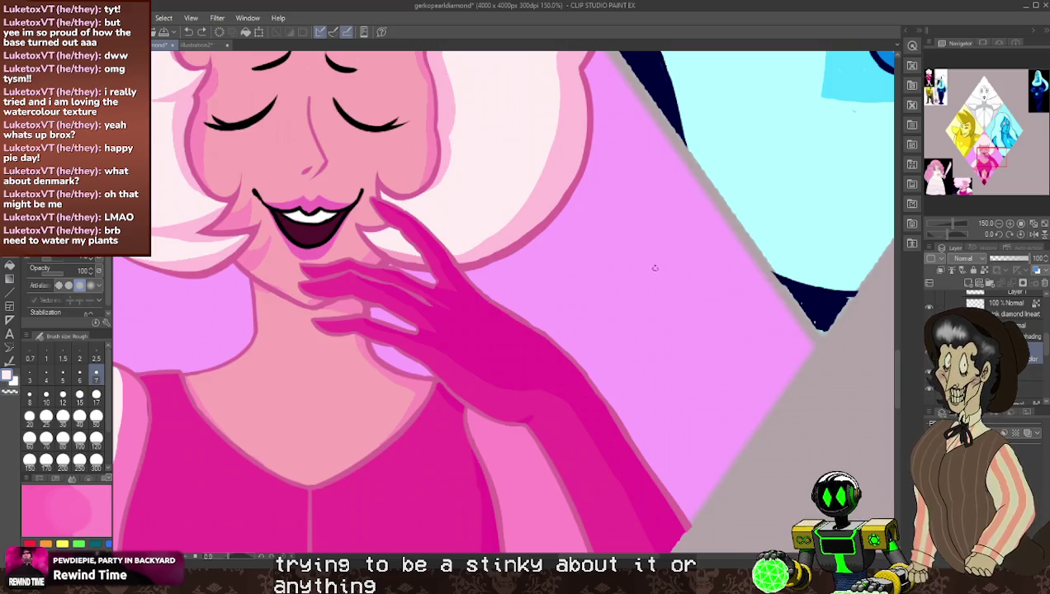
pyautogui.keyDown('alt'); pyautogui.click(477, 442); pyautogui.keyUp('alt')
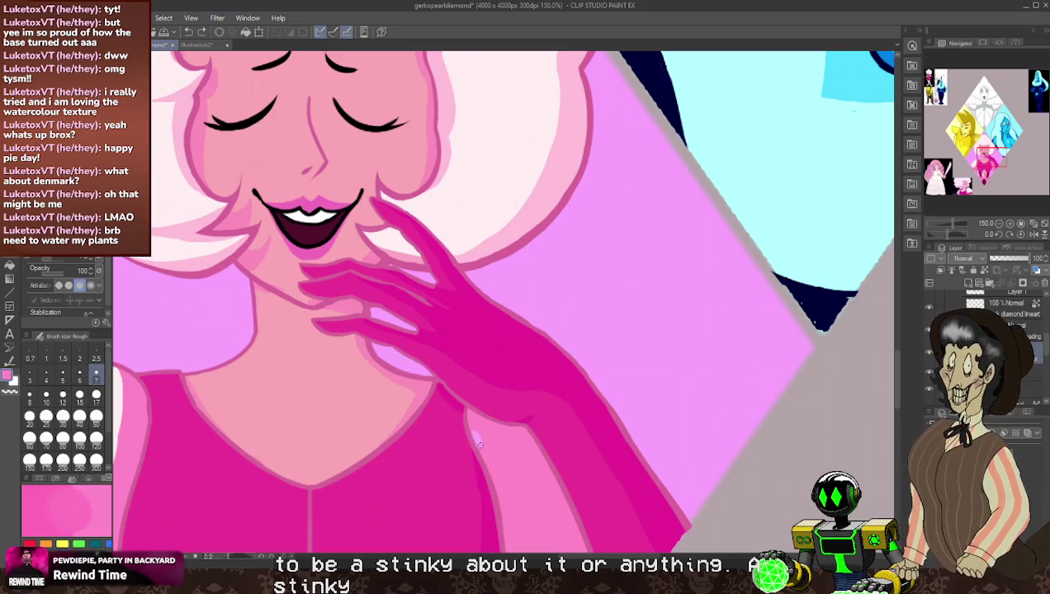
pyautogui.press('p')
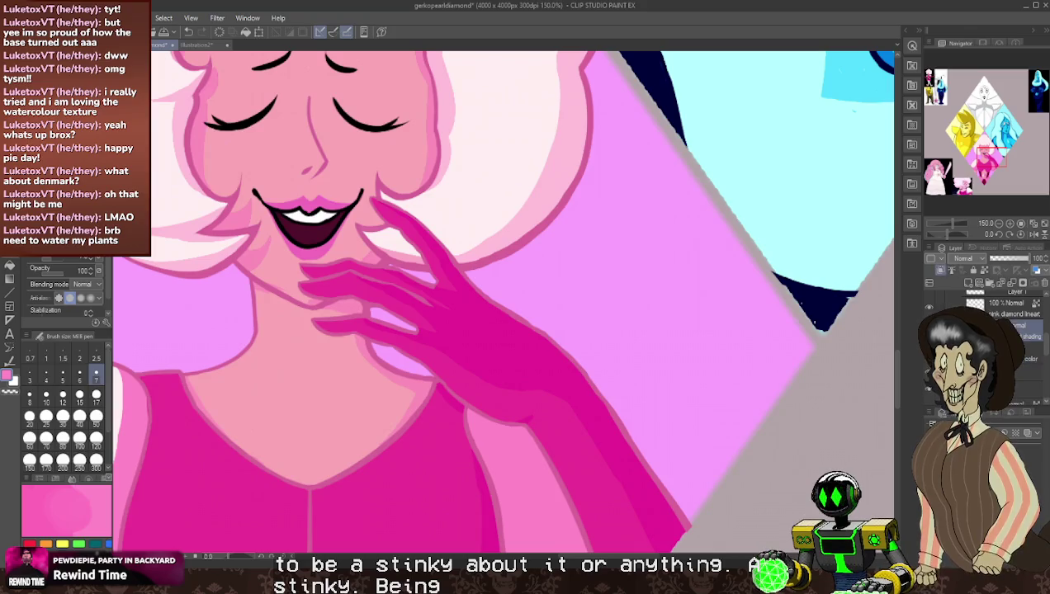
pyautogui.press('b')
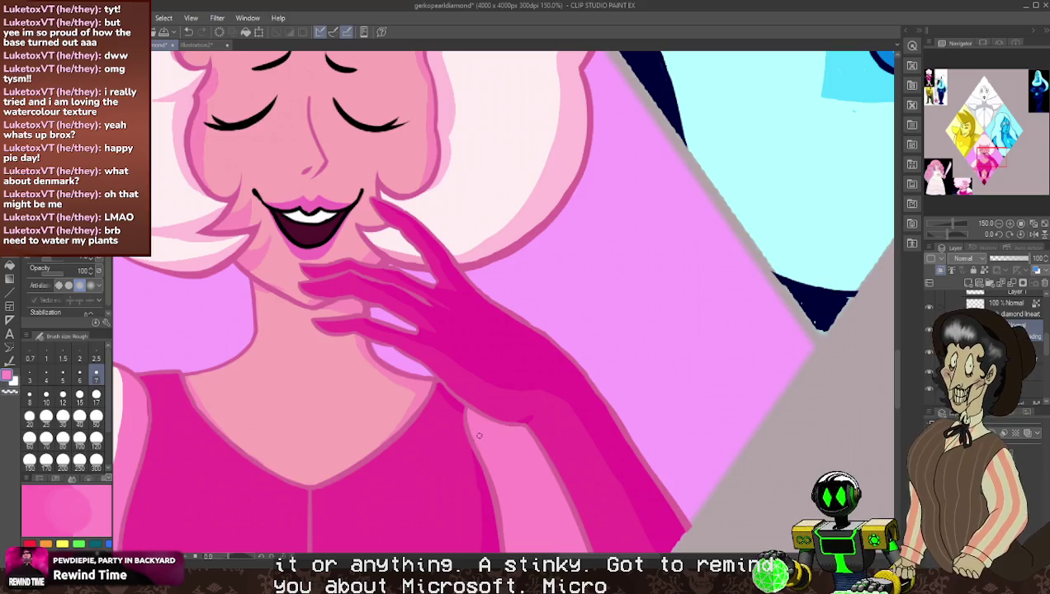
pyautogui.press('p')
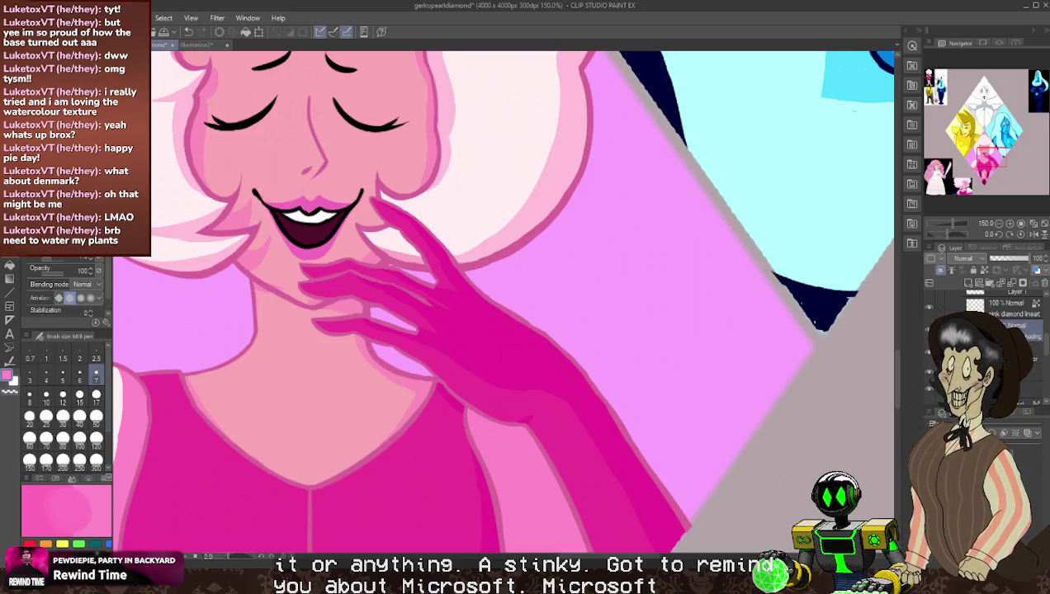
pyautogui.hotkey('alt', '[')
pyautogui.press('b')
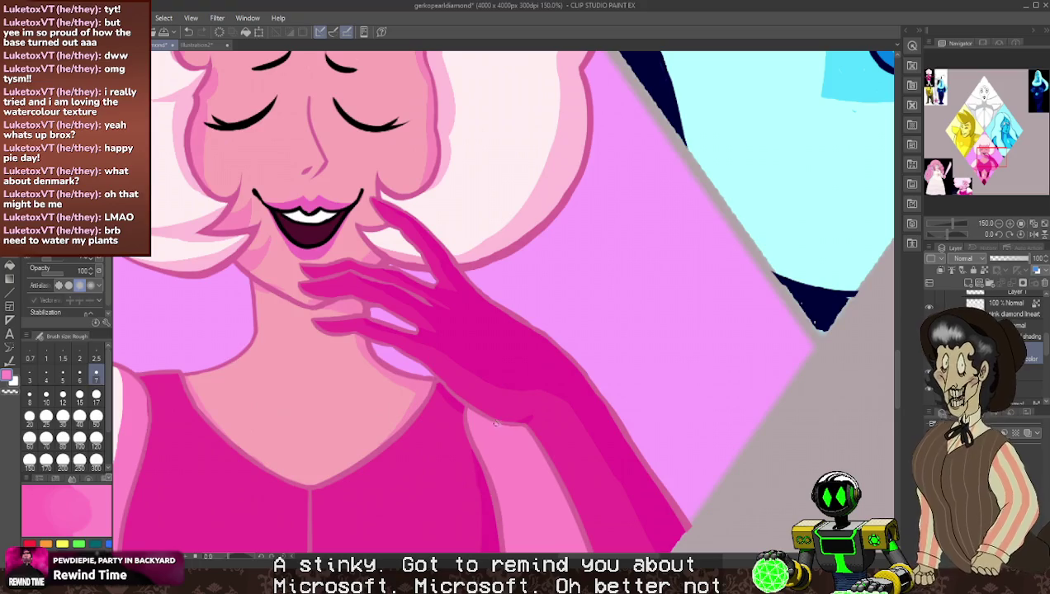
pyautogui.press('p')
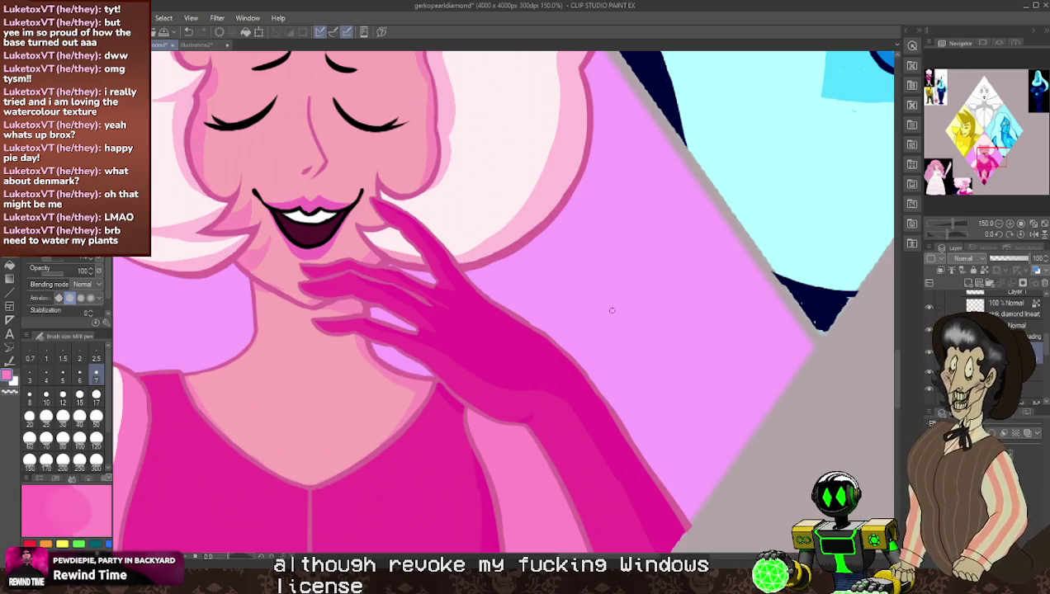
pyautogui.scroll(-4, 612, 310)
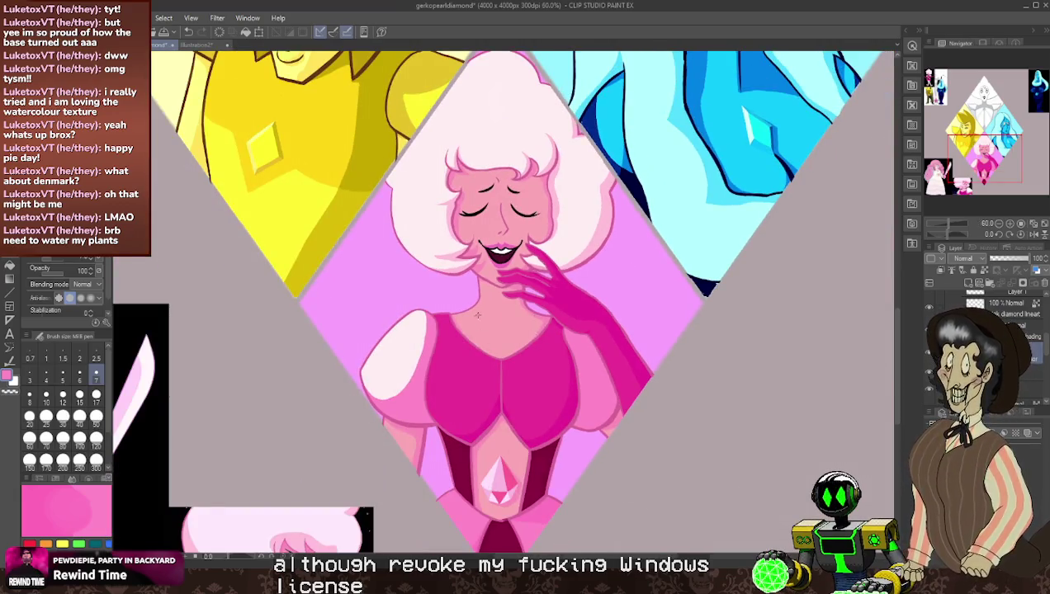
pyautogui.scroll(2, 495, 222)
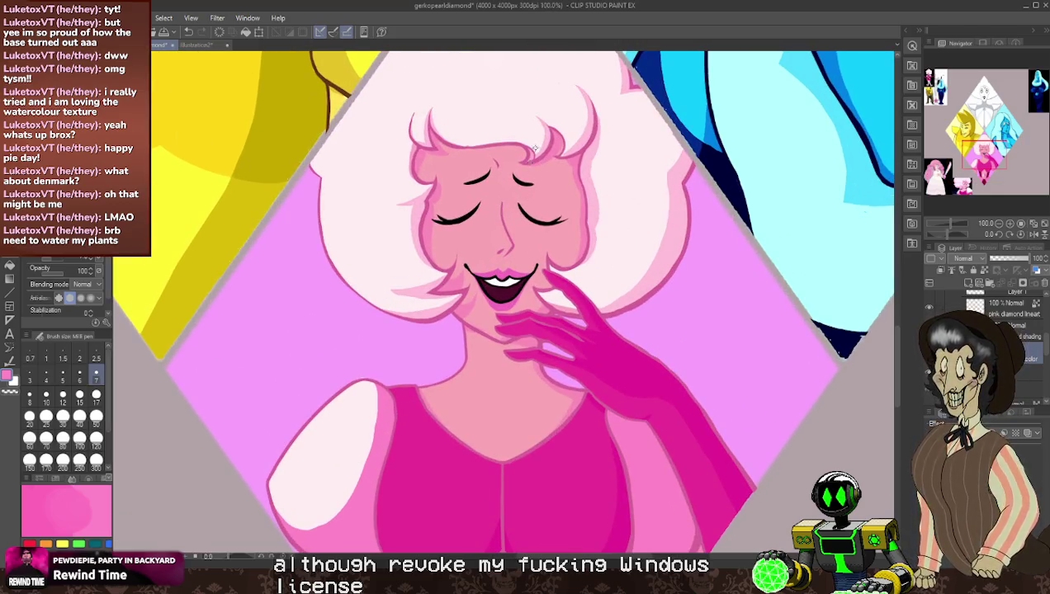
pyautogui.scroll(-2, 606, 192)
pyautogui.scroll(2, 578, 165)
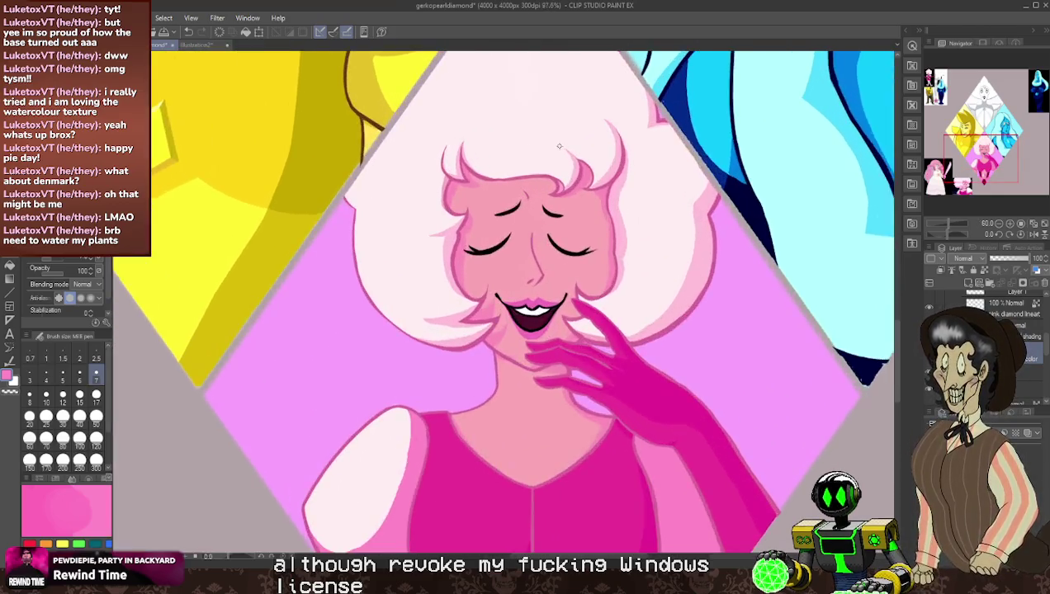
pyautogui.scroll(2, 559, 146)
pyautogui.scroll(1, 559, 146)
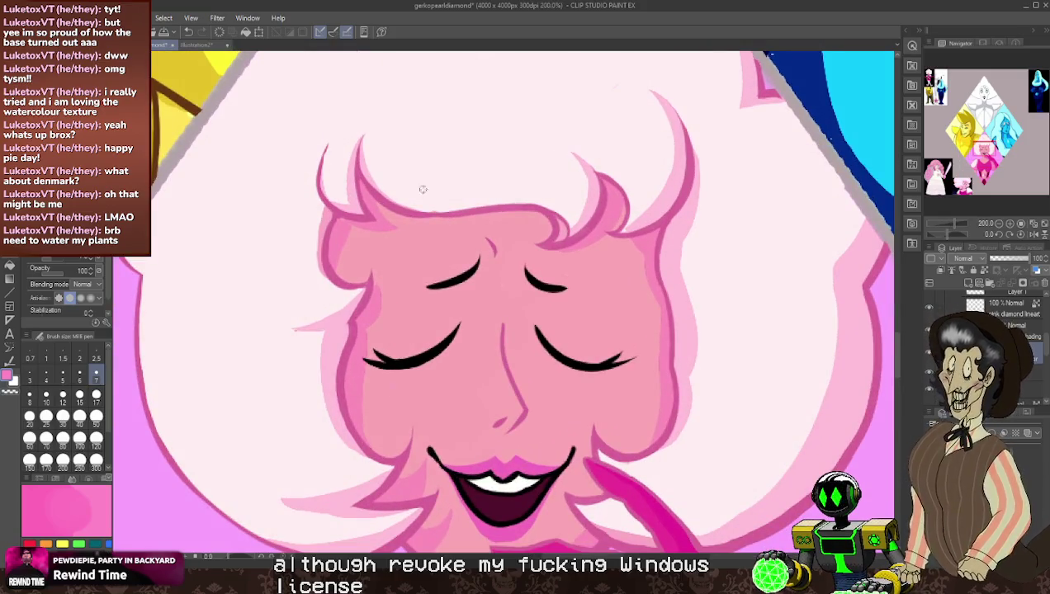
# - Swap to white on the shading layer and repaint or erase messy face outline edges
pyautogui.press('x')
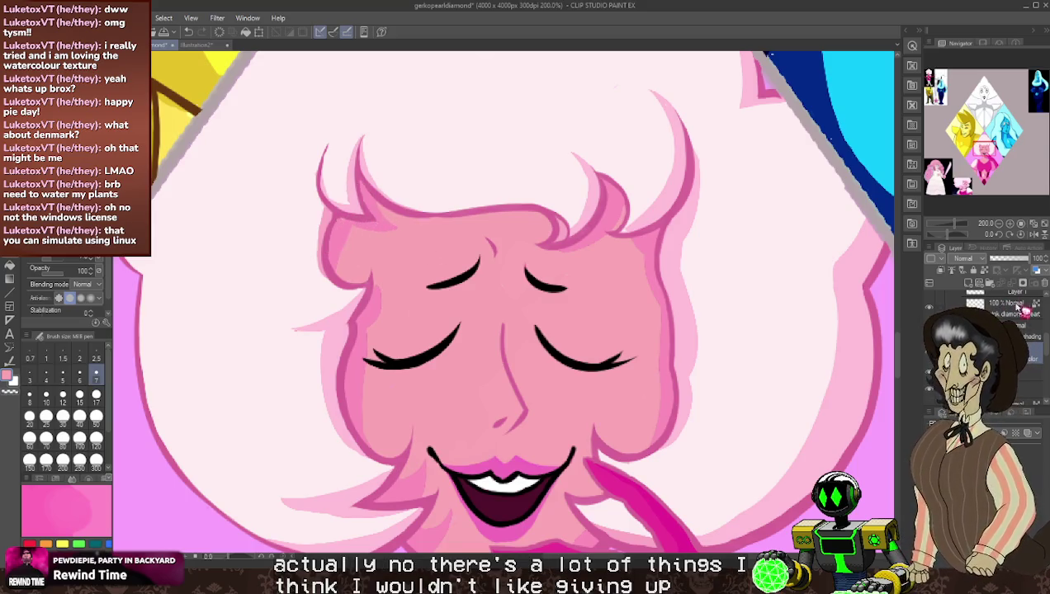
pyautogui.click(1024, 331)
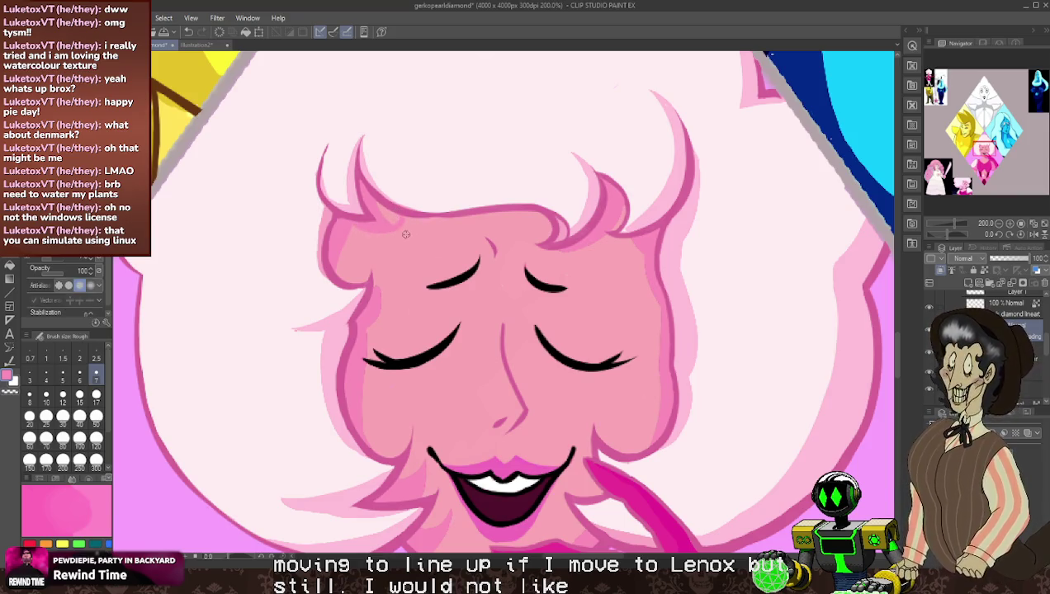
pyautogui.press('b')
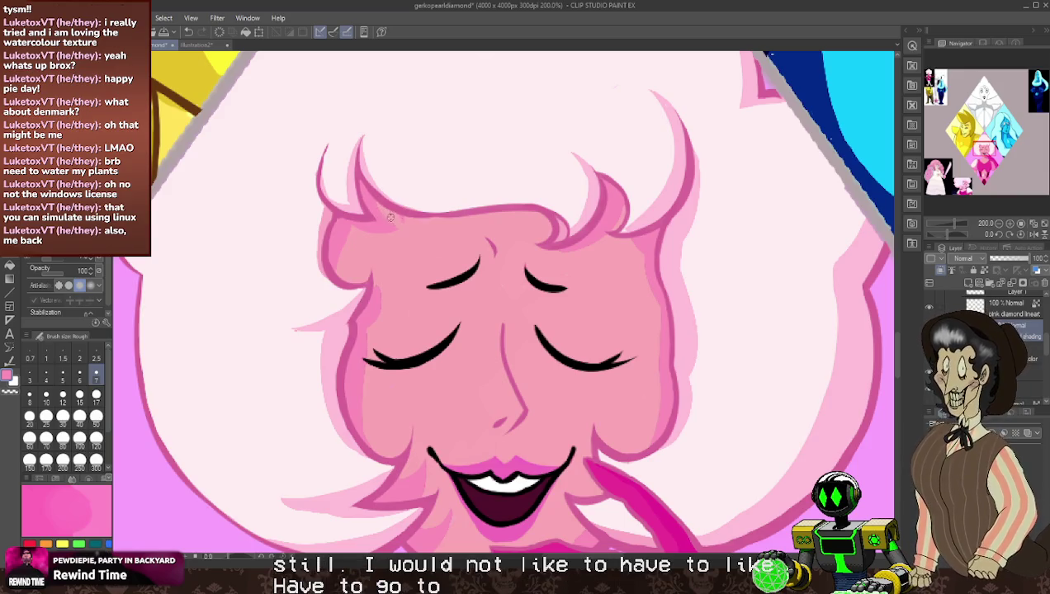
pyautogui.press('p')
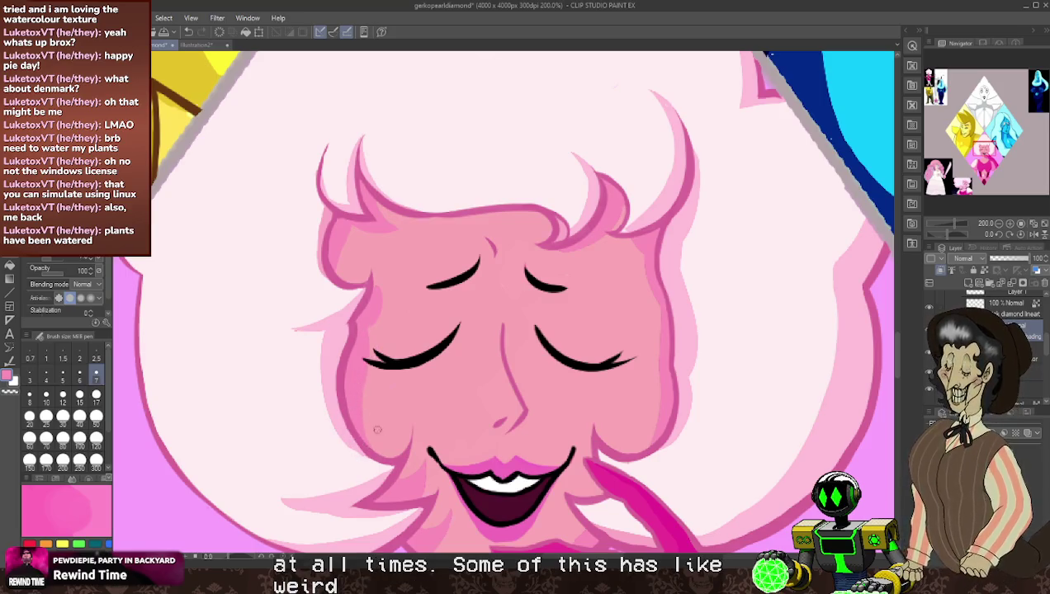
pyautogui.press('p')
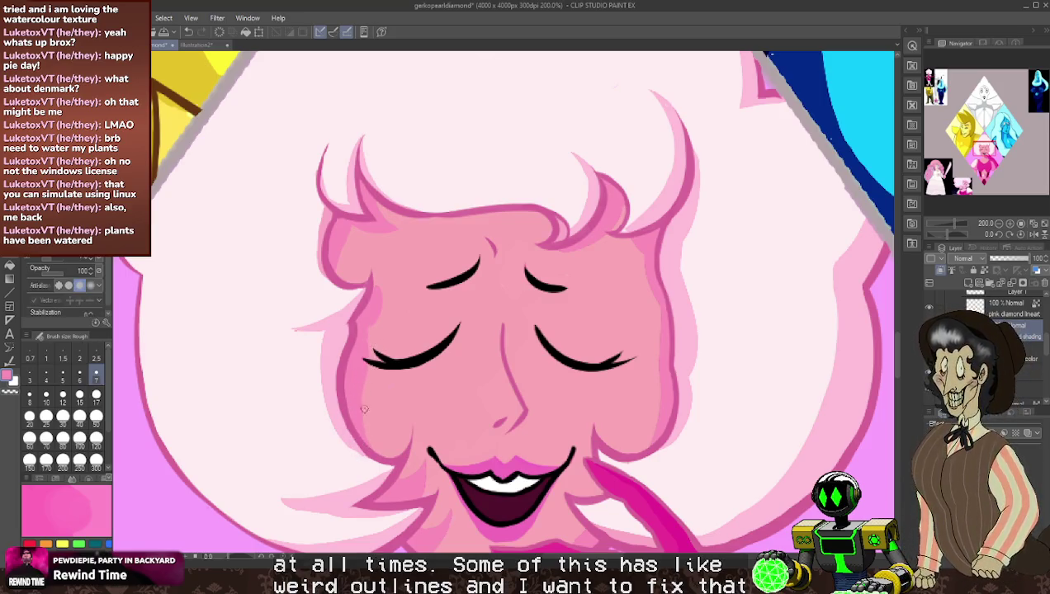
pyautogui.press('p')
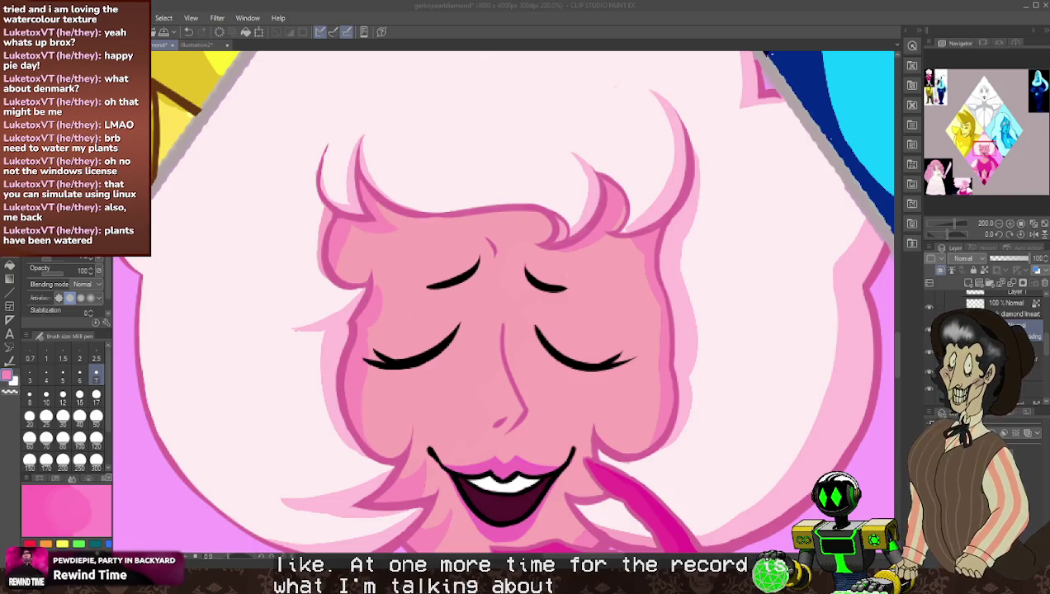
pyautogui.click(953, 271)
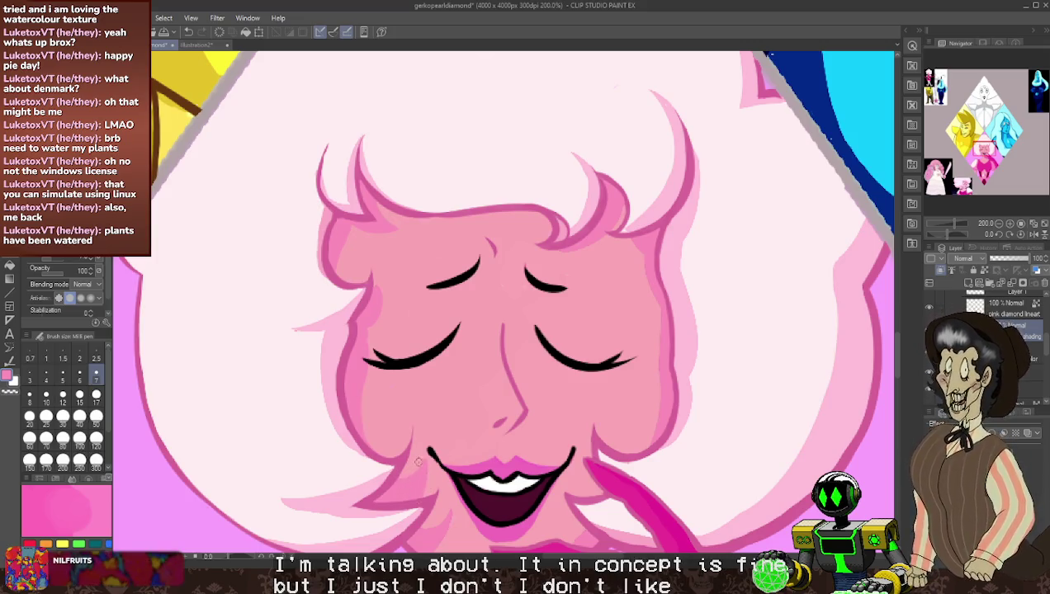
pyautogui.press('p')
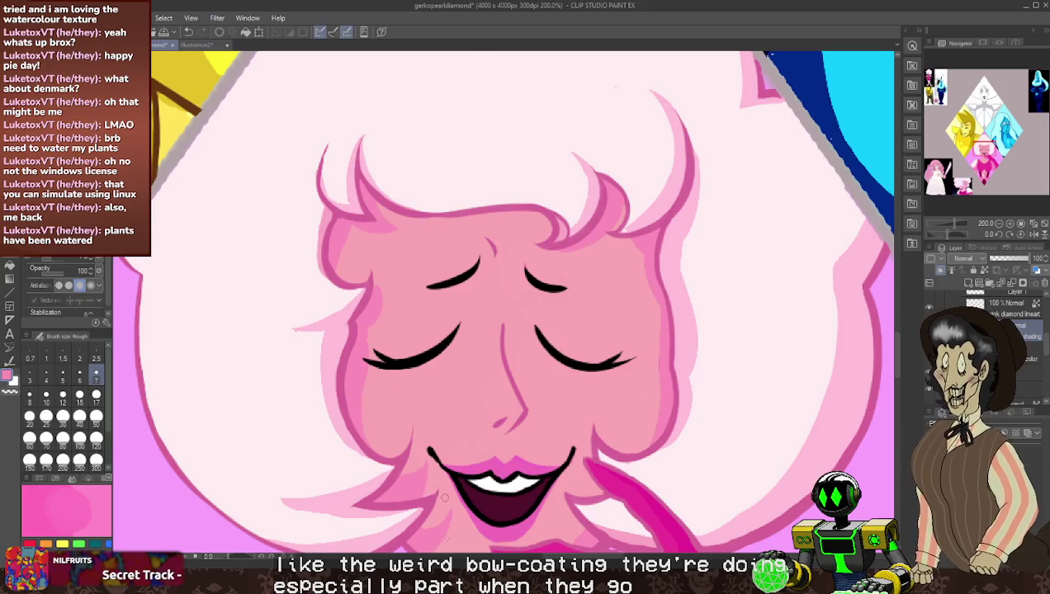
pyautogui.press('p')
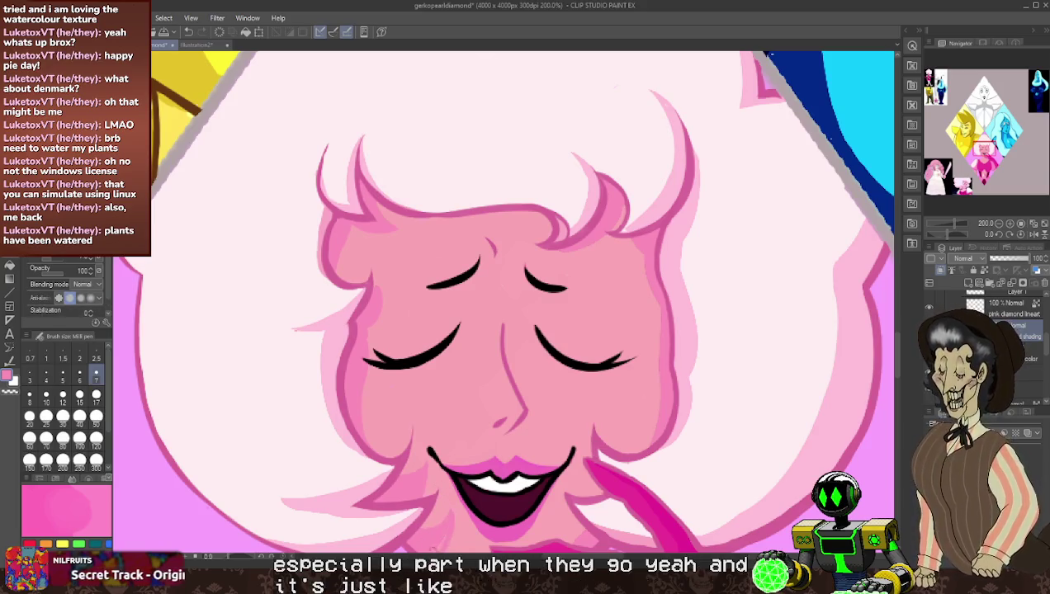
# - Fix the shading along Pink Diamond's chin and jaw, alternating Mill pen and Rough tool
pyautogui.scroll(-3, 532, 289)
pyautogui.scroll(1, 495, 388)
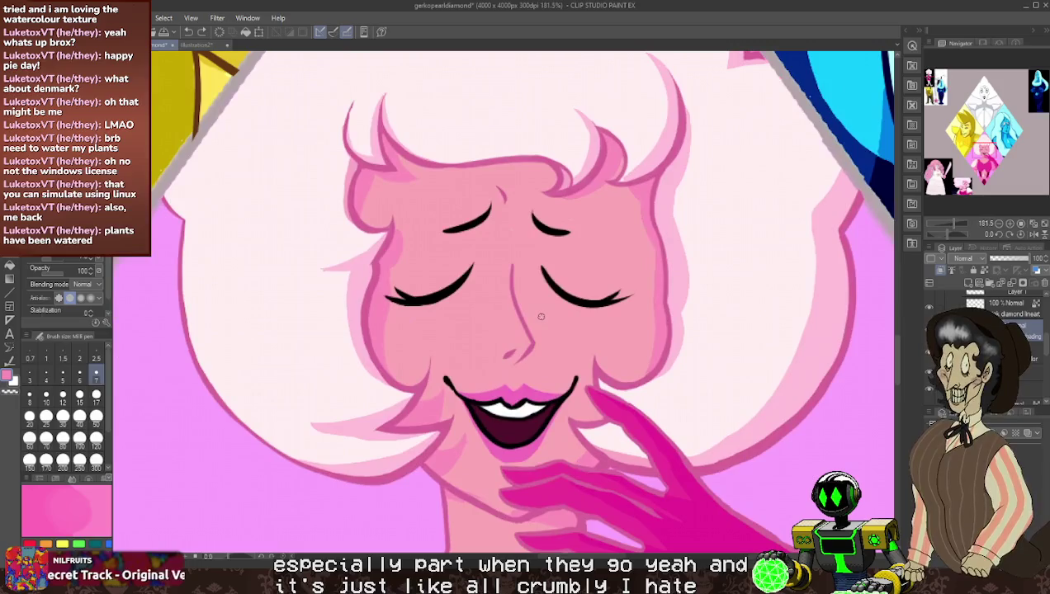
pyautogui.scroll(1, 464, 483)
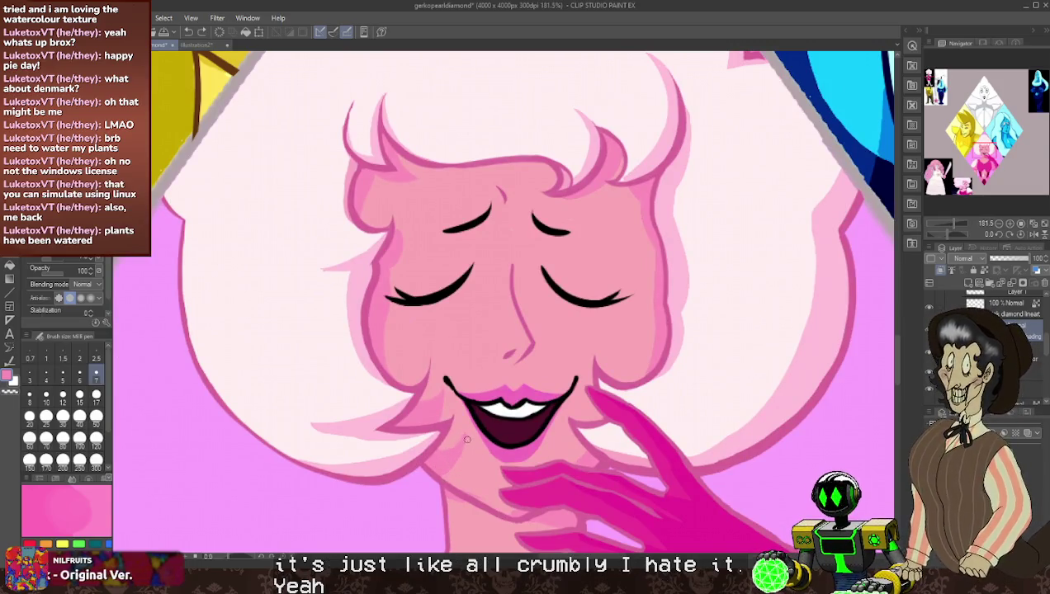
pyautogui.press('p')
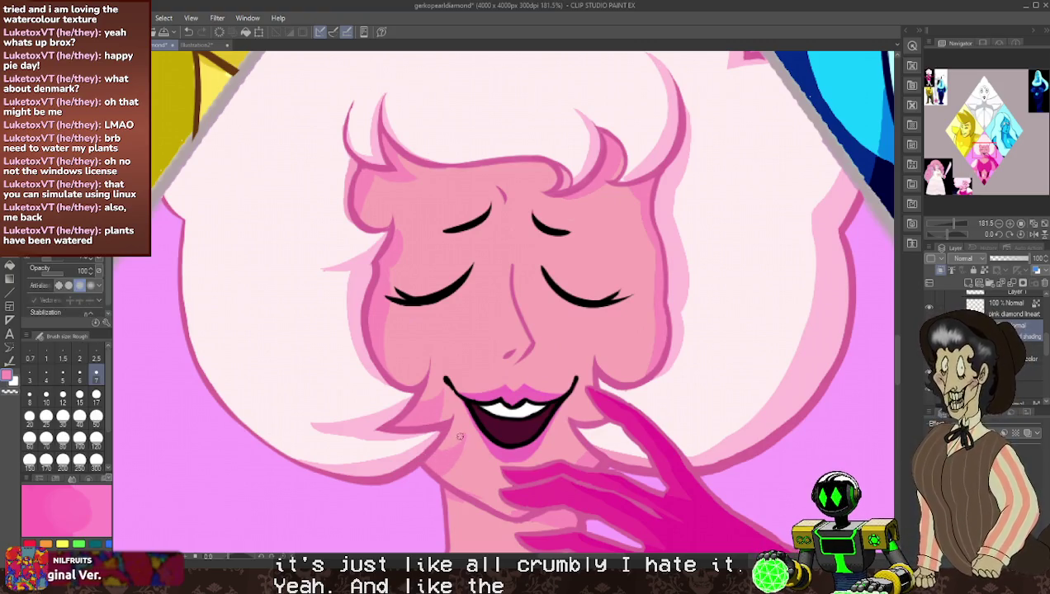
pyautogui.press('p')
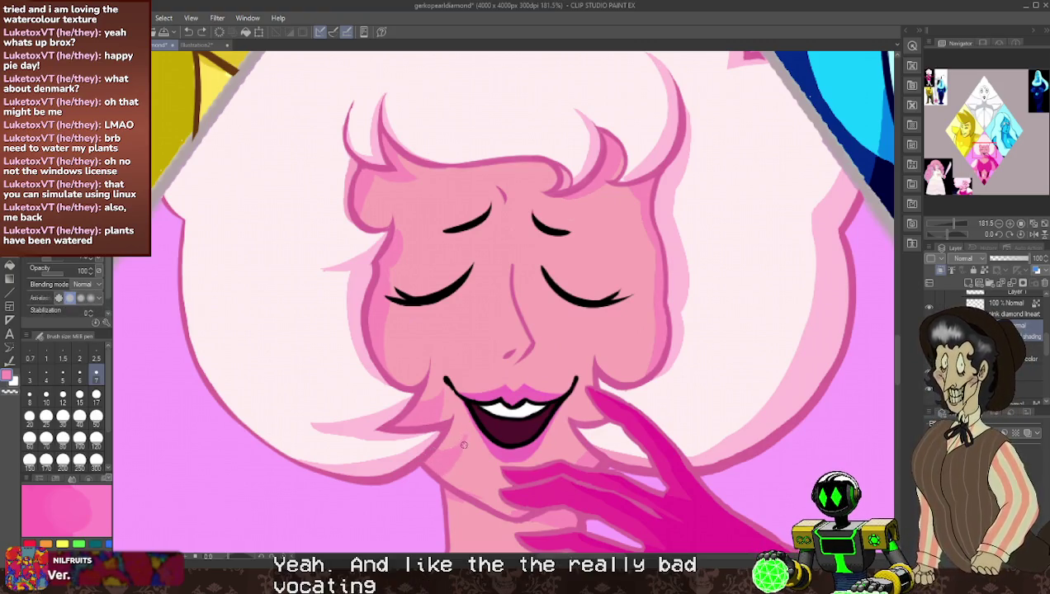
pyautogui.press('p')
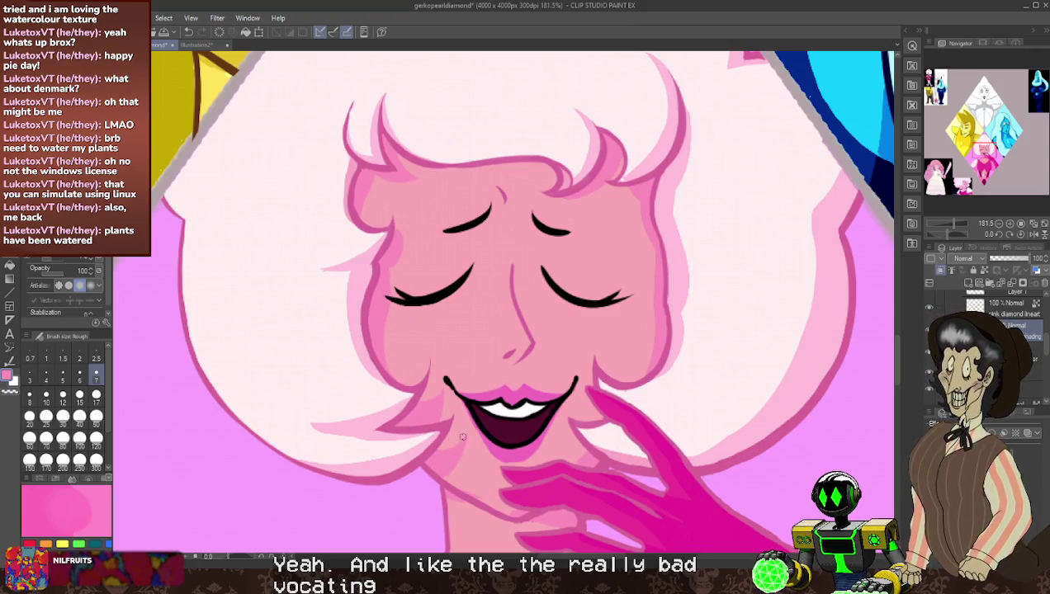
pyautogui.press('p')
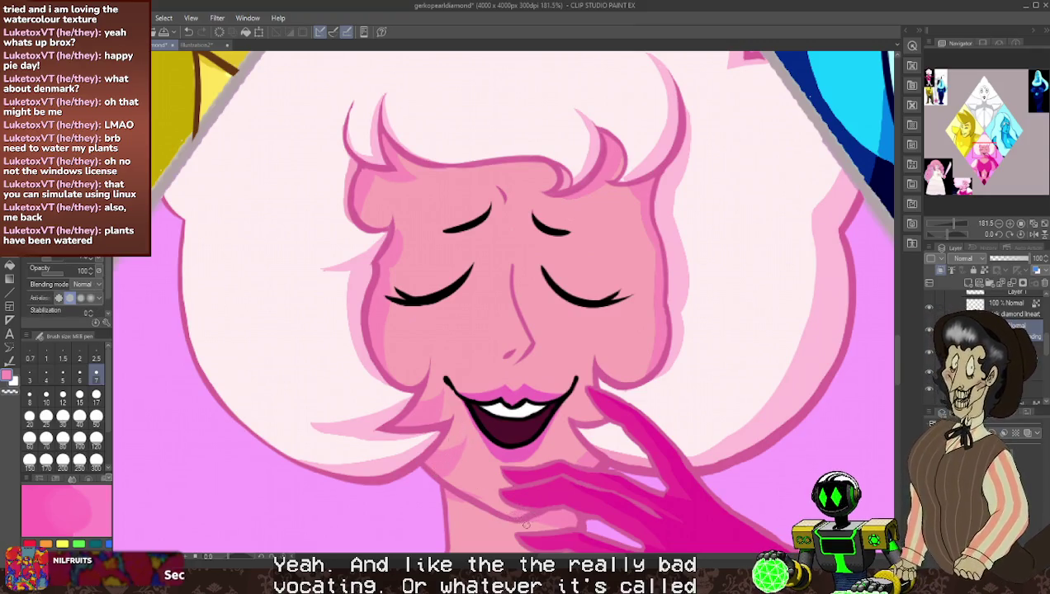
pyautogui.press('p')
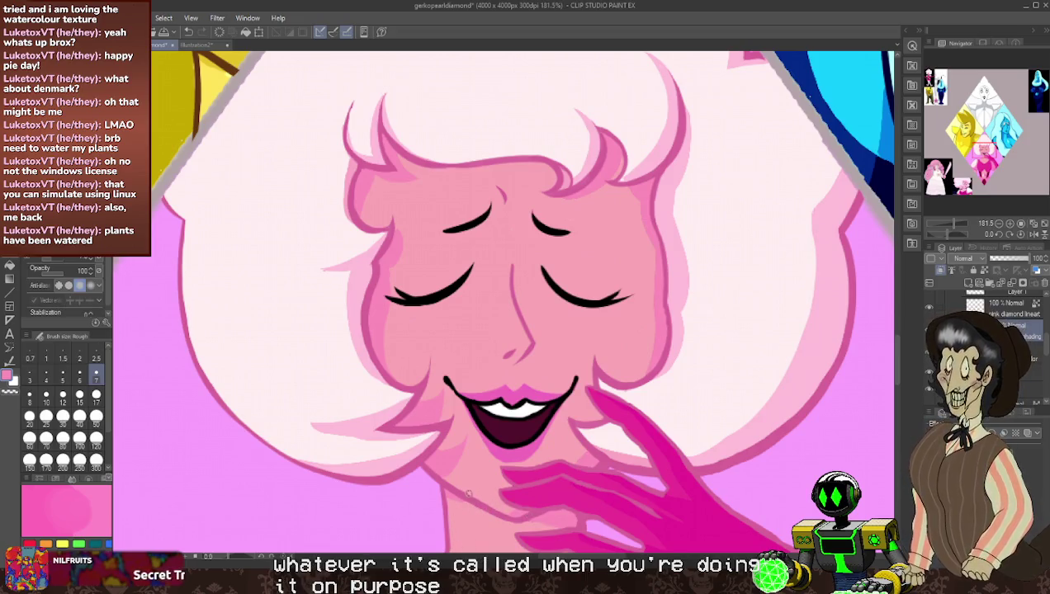
pyautogui.press('p')
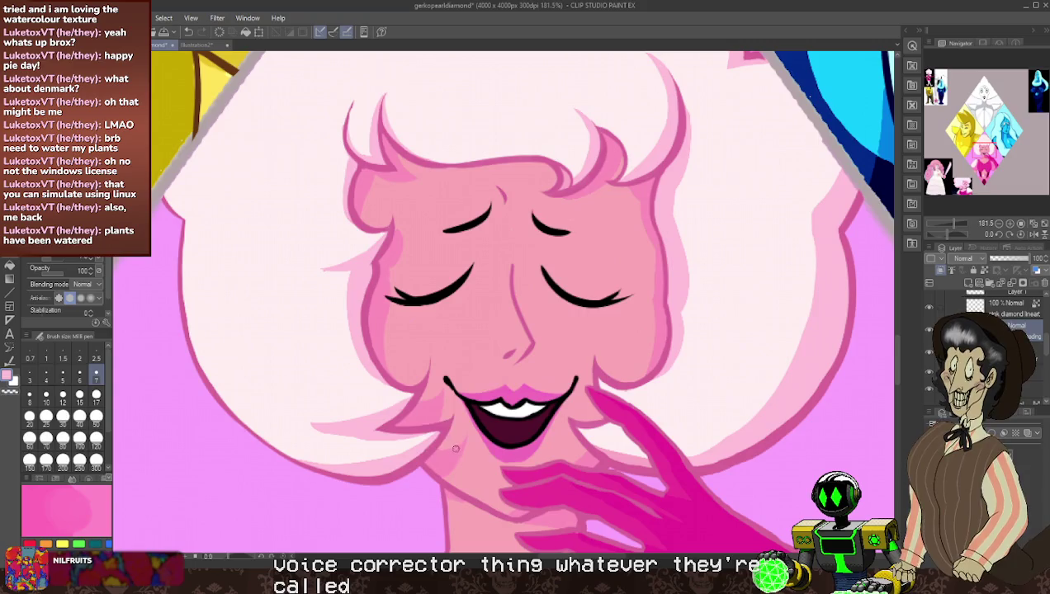
# - Correct the darker-pink shading edges on the panel under Pink Diamond's chest
pyautogui.scroll(-2, 452, 460)
pyautogui.scroll(-1, 452, 460)
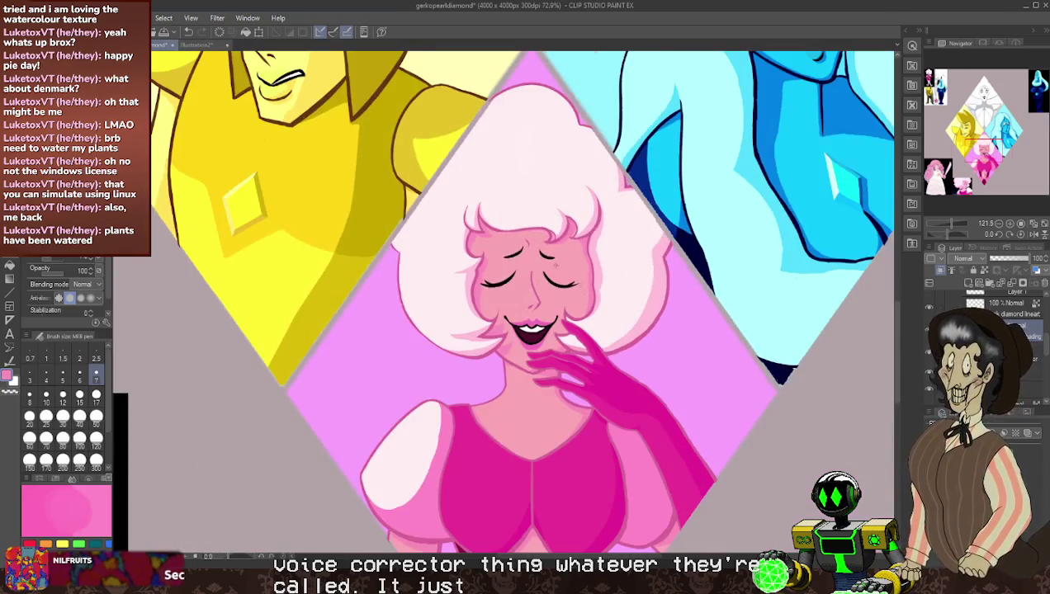
pyautogui.scroll(-1, 453, 460)
pyautogui.scroll(-1, 517, 513)
pyautogui.scroll(2, 517, 513)
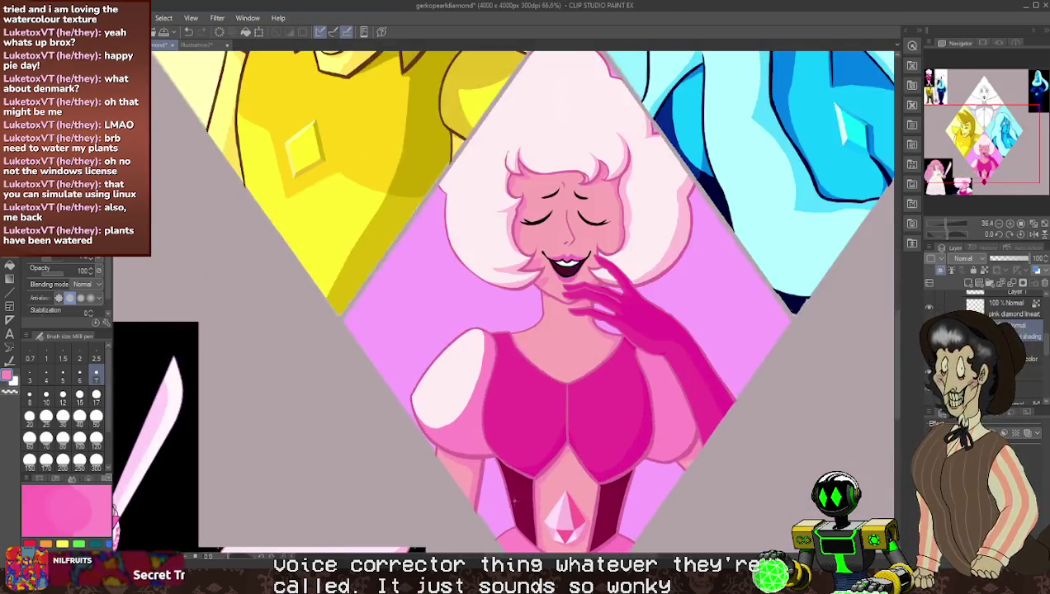
pyautogui.scroll(1, 517, 513)
pyautogui.scroll(1, 517, 513)
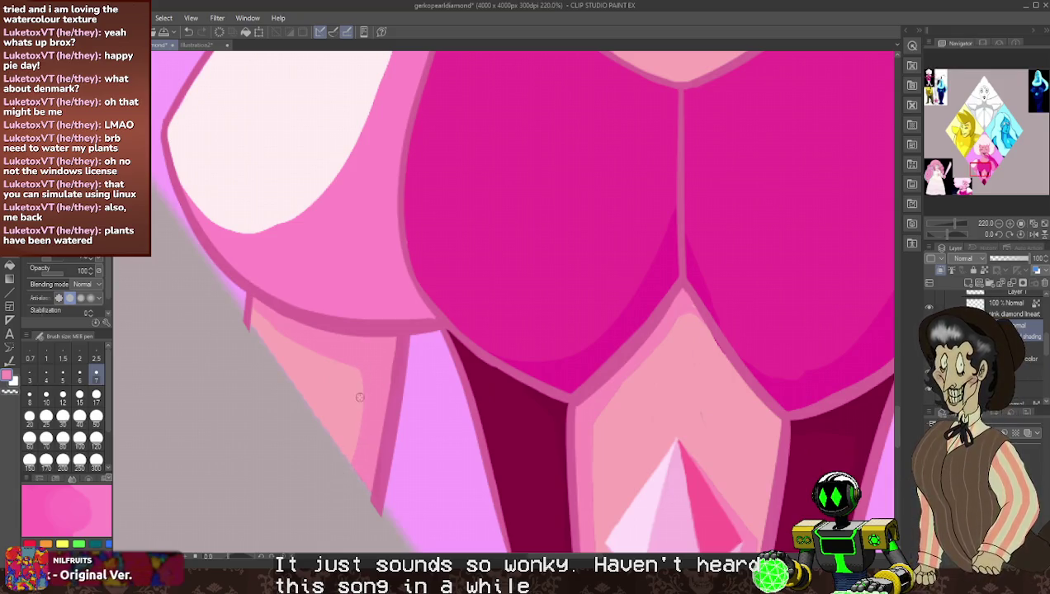
pyautogui.press('e')
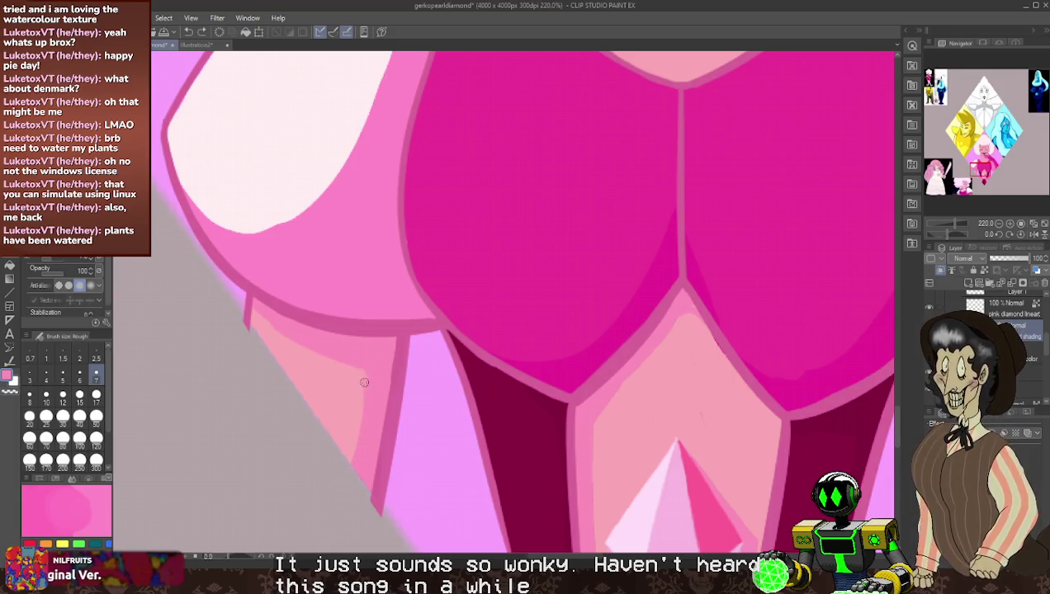
pyautogui.press('p')
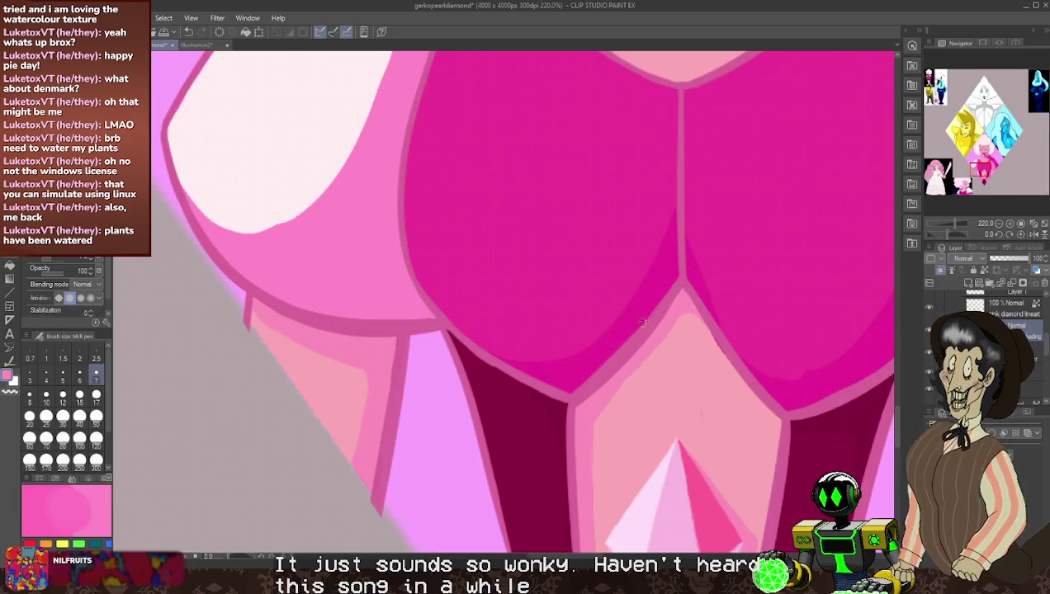
pyautogui.press('e')
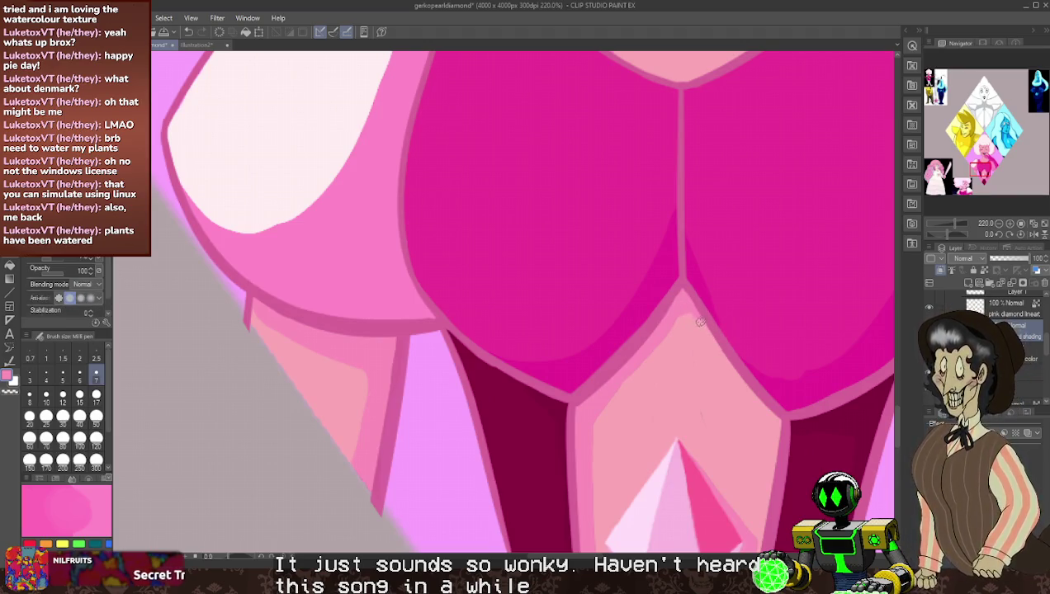
pyautogui.press('p')
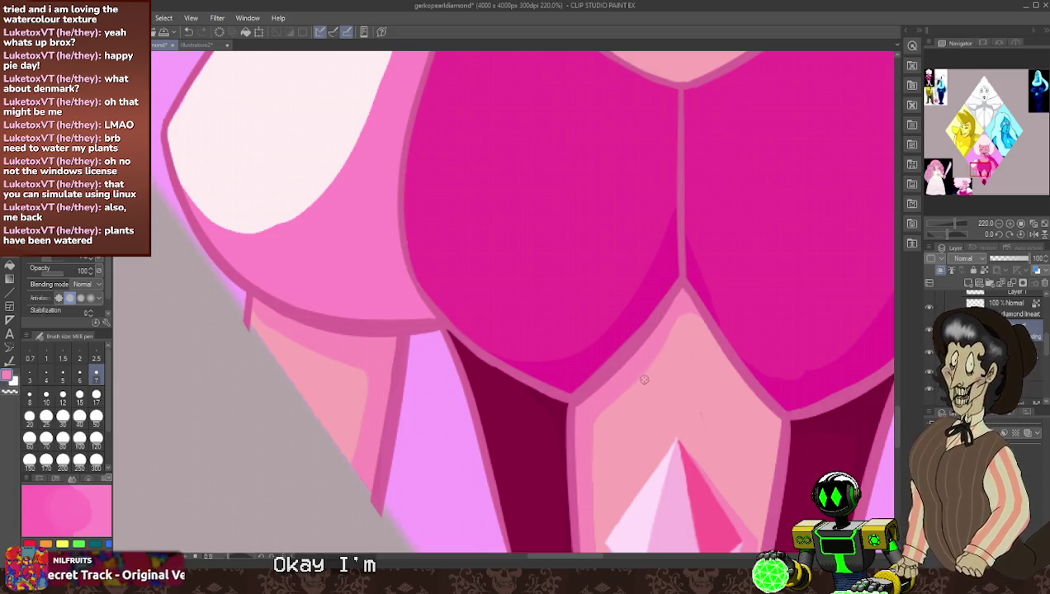
pyautogui.scroll(-1, 685, 430)
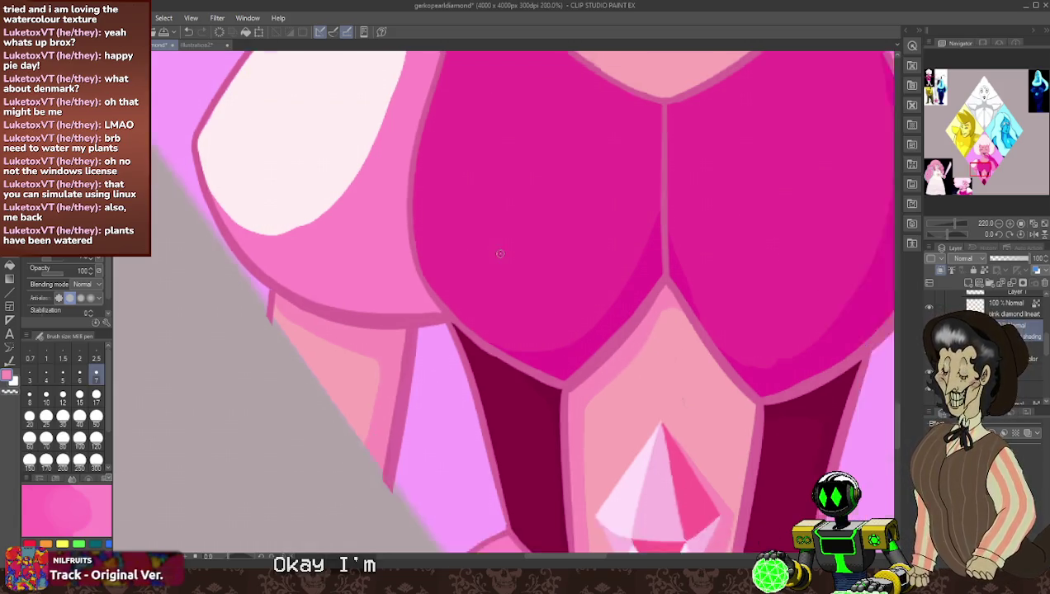
pyautogui.scroll(-3, 685, 430)
pyautogui.scroll(3, 586, 380)
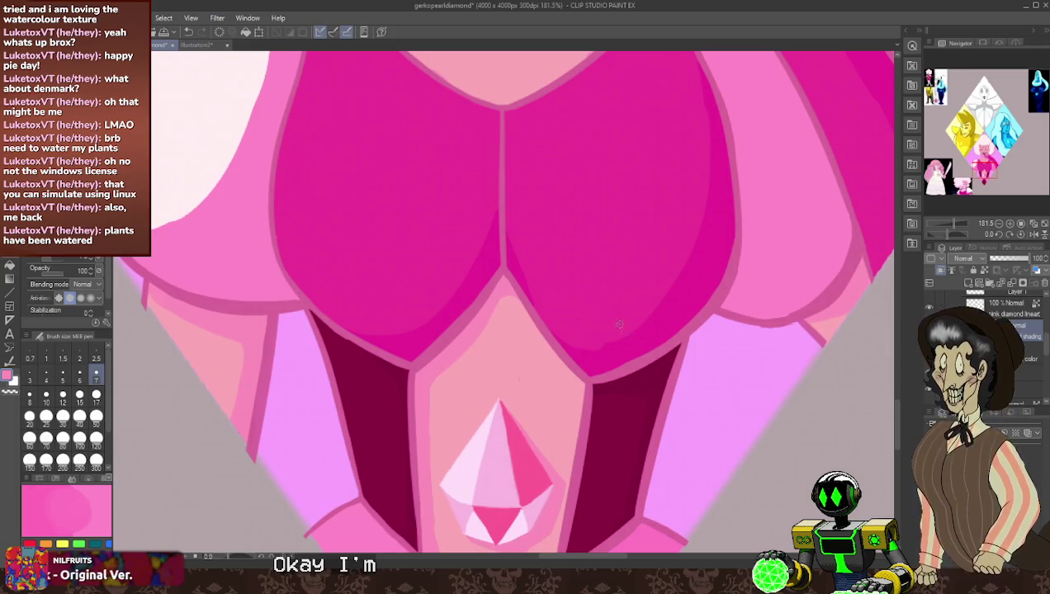
pyautogui.press('e')
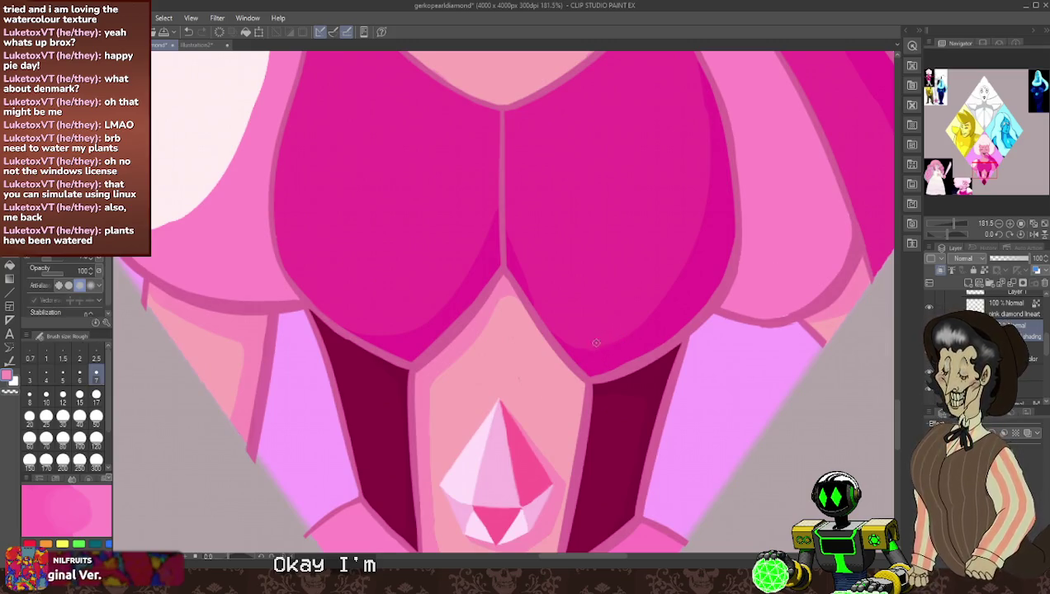
pyautogui.press('p')
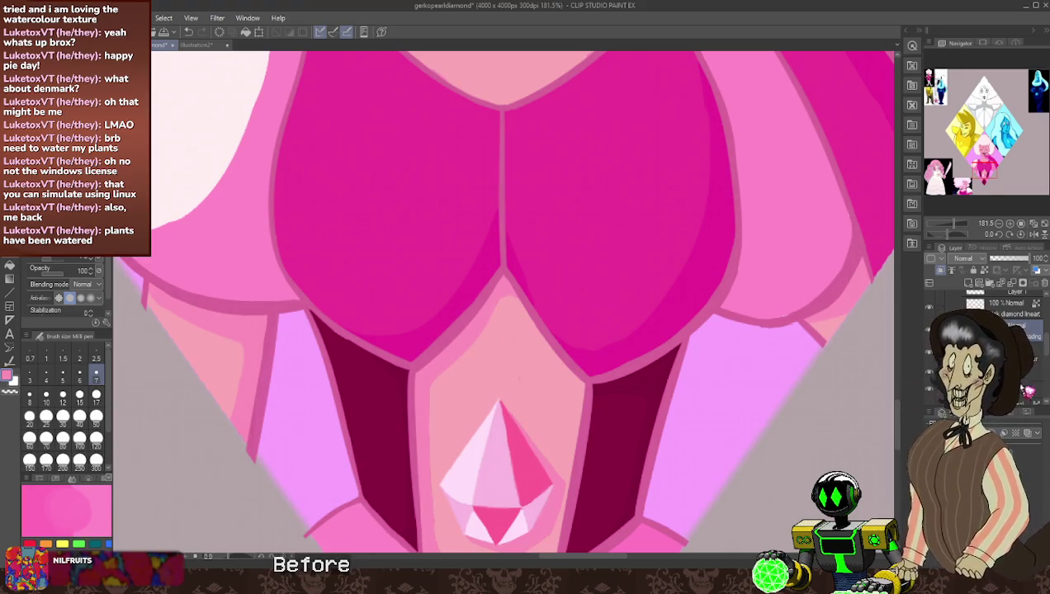
pyautogui.hotkey('alt', '[')
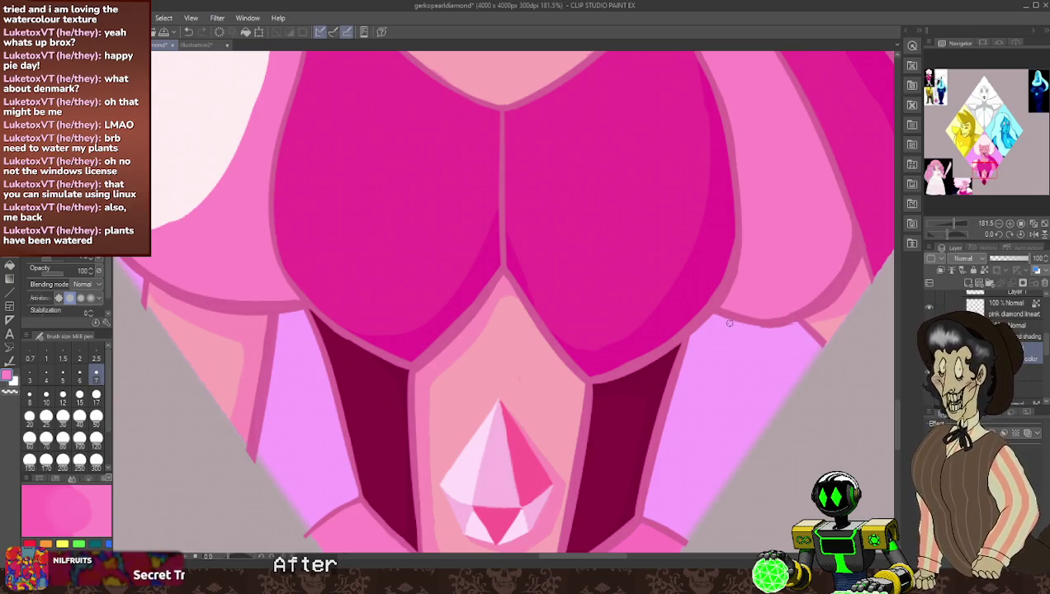
pyautogui.scroll(-3, 729, 323)
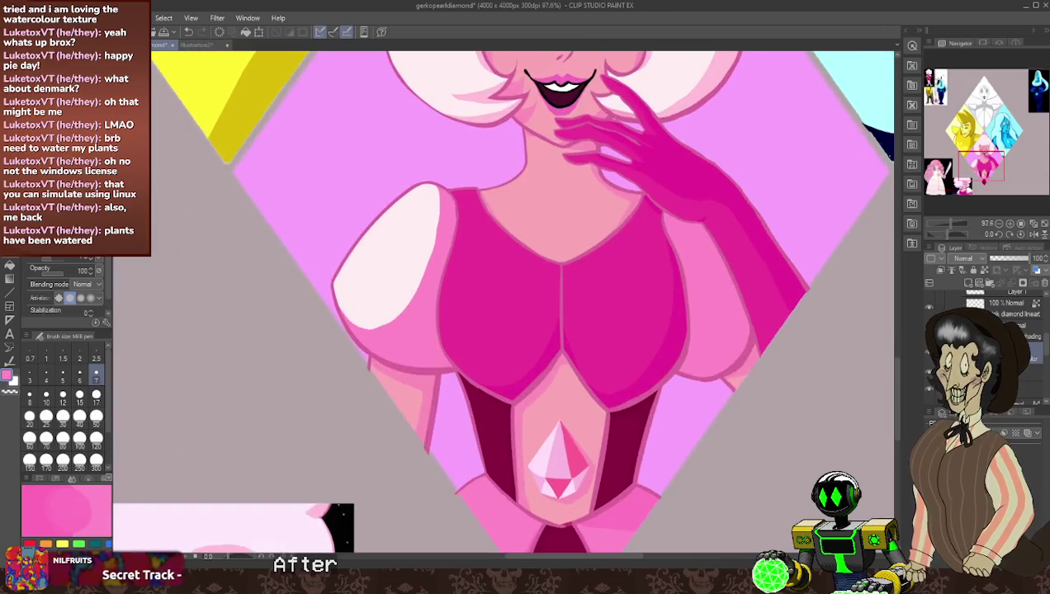
pyautogui.scroll(-2, 578, 462)
pyautogui.scroll(3, 578, 462)
pyautogui.scroll(2, 582, 454)
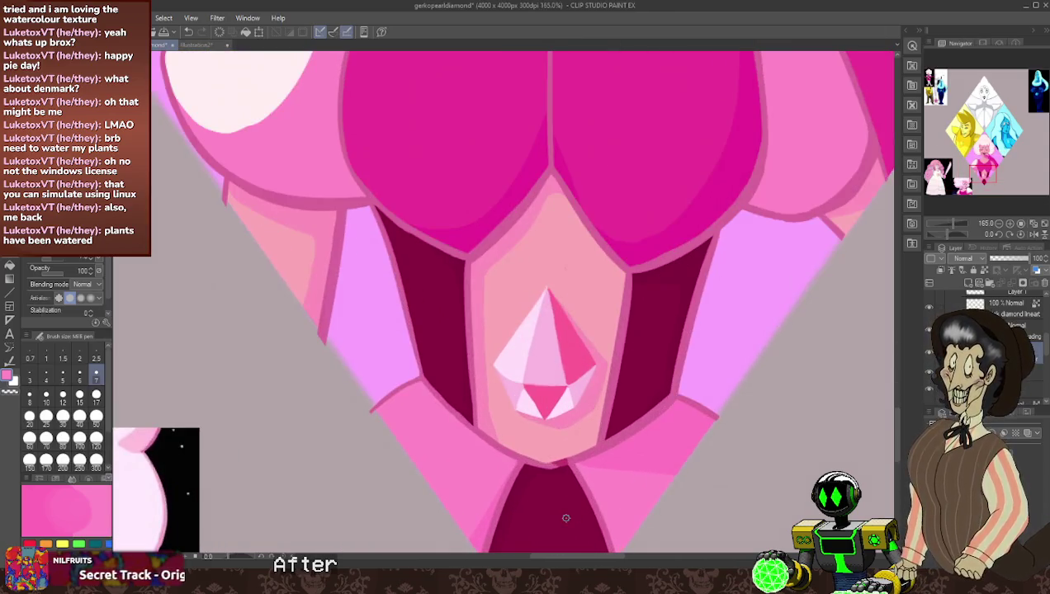
pyautogui.click(575, 467)
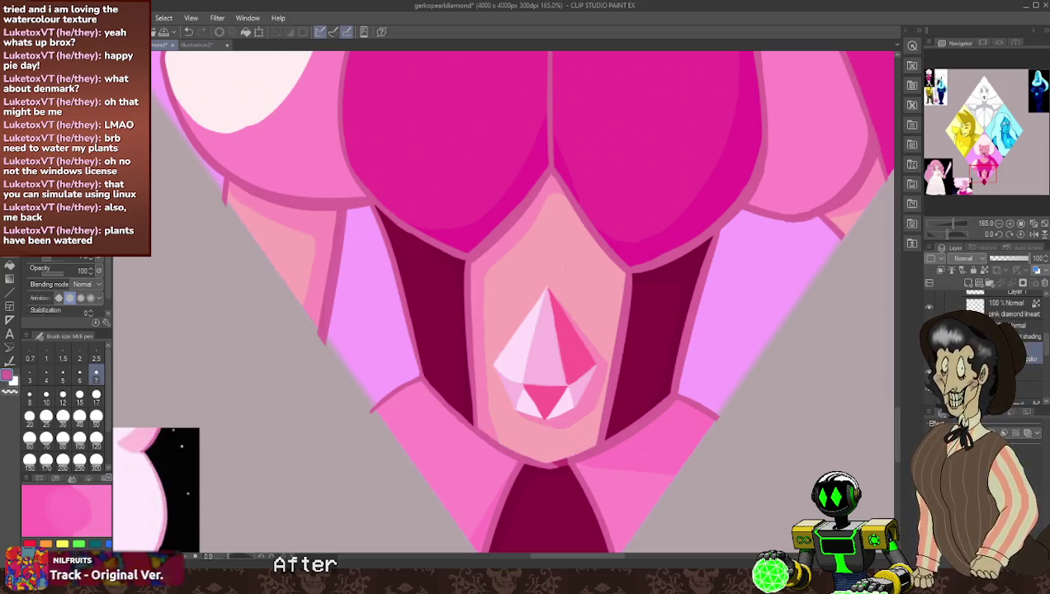
pyautogui.click(1014, 313)
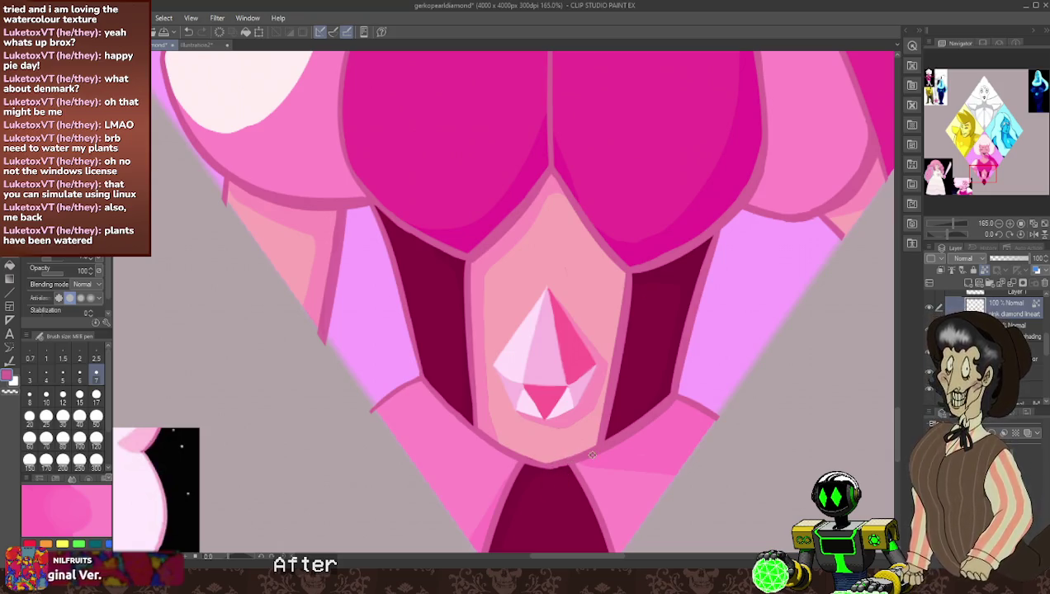
pyautogui.scroll(-3, 592, 454)
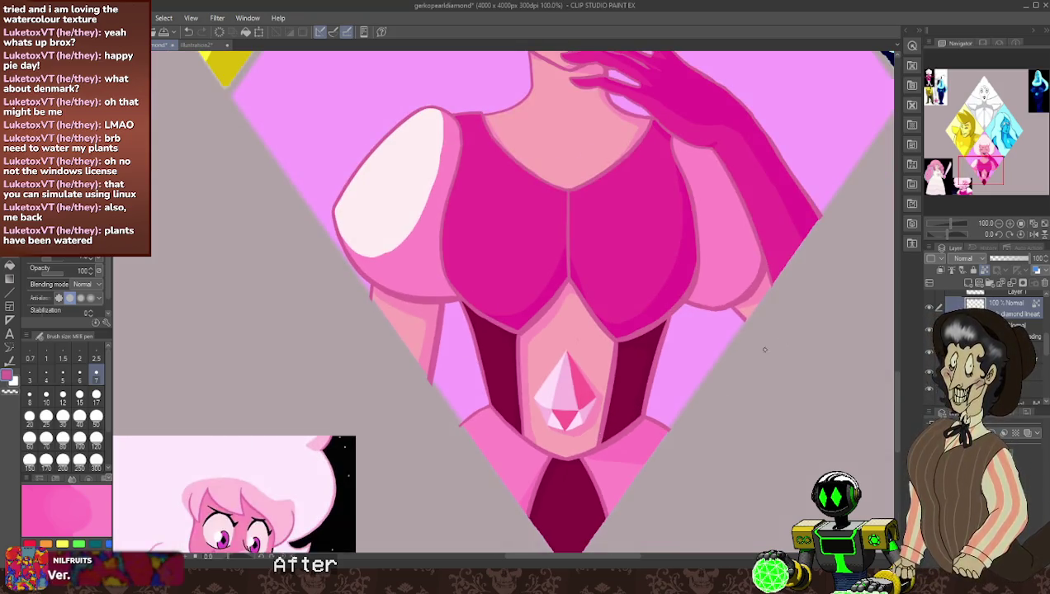
pyautogui.scroll(2, 804, 297)
pyautogui.scroll(2, 804, 302)
pyautogui.scroll(-4, 804, 304)
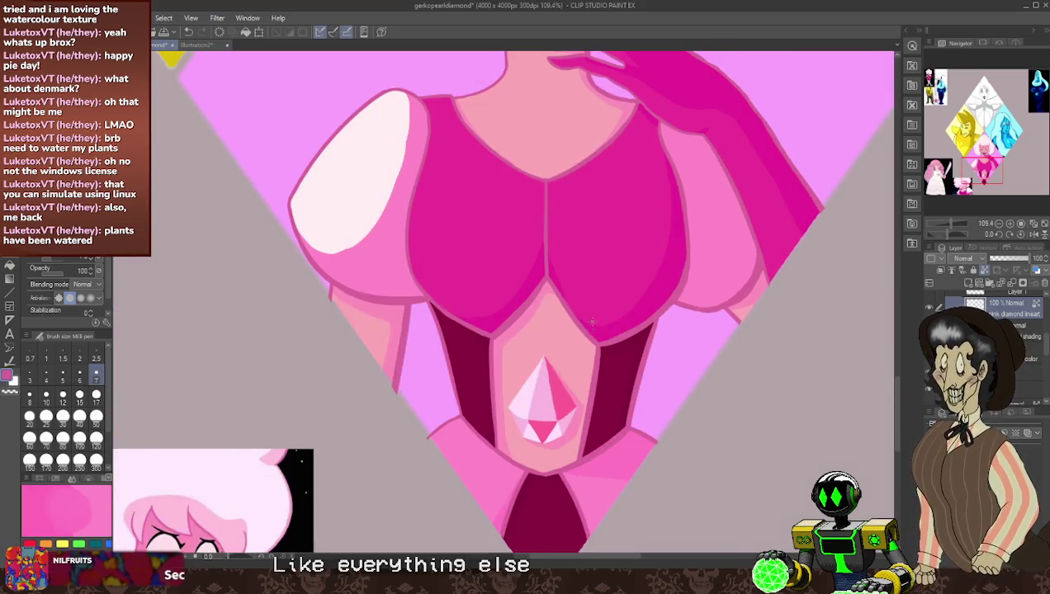
pyautogui.click(931, 317)
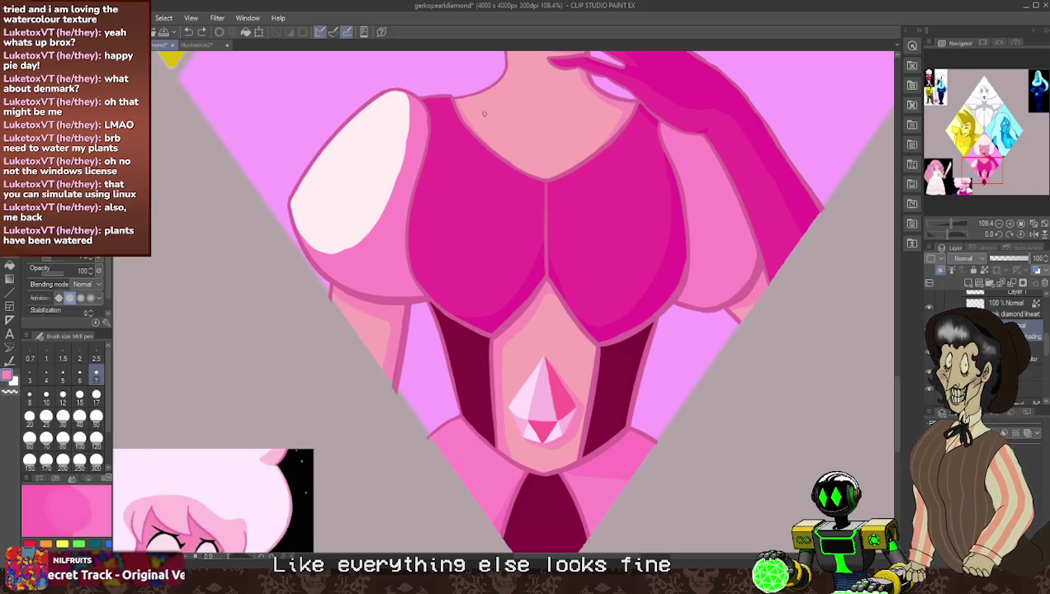
pyautogui.scroll(-2, 685, 221)
pyautogui.scroll(-2, 684, 222)
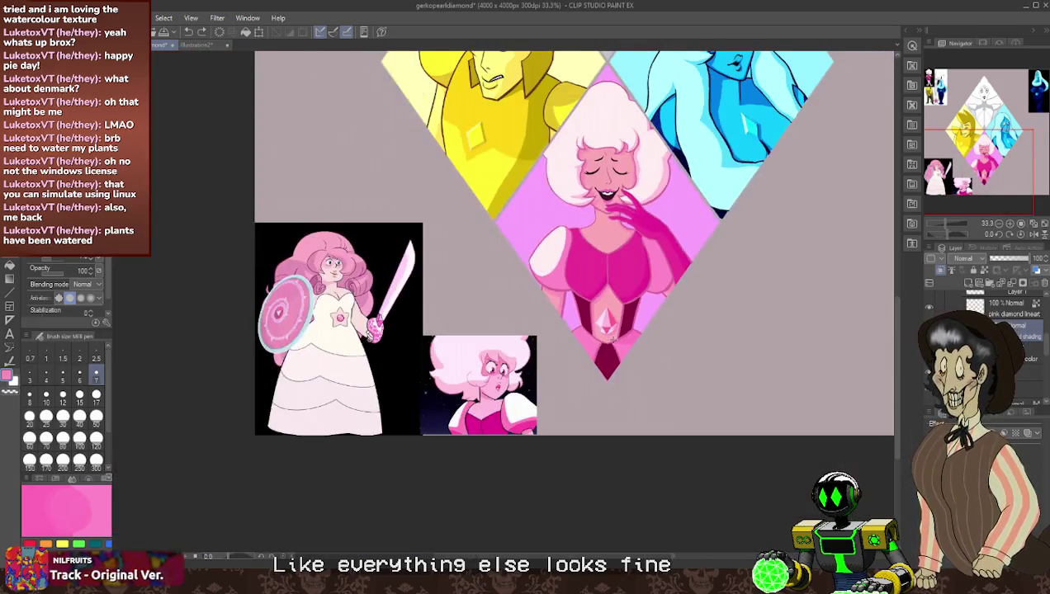
pyautogui.scroll(-1, 685, 221)
pyautogui.scroll(2, 685, 221)
pyautogui.scroll(1, 672, 239)
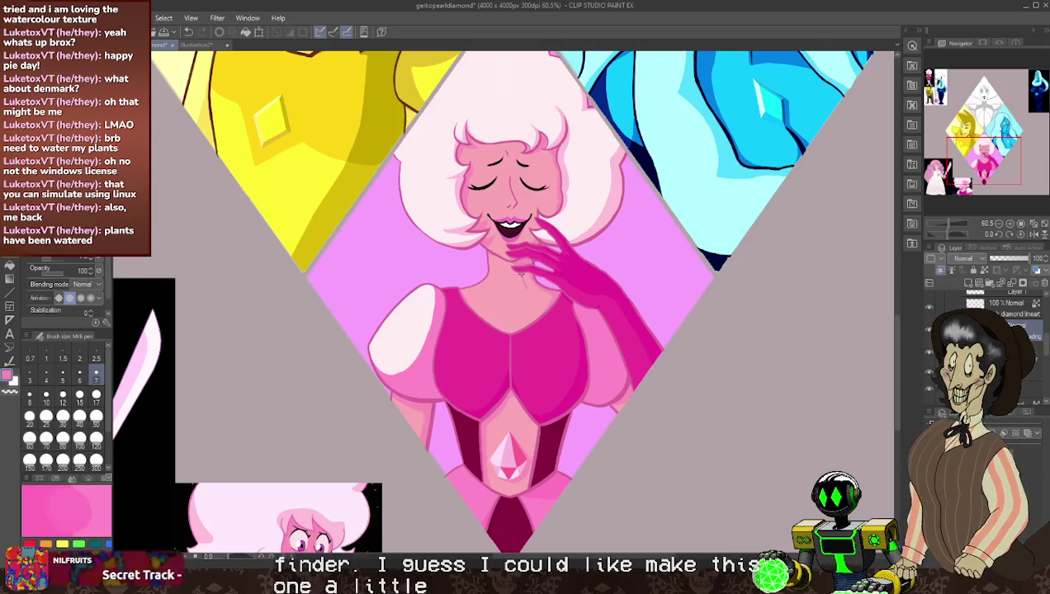
pyautogui.scroll(2, 523, 273)
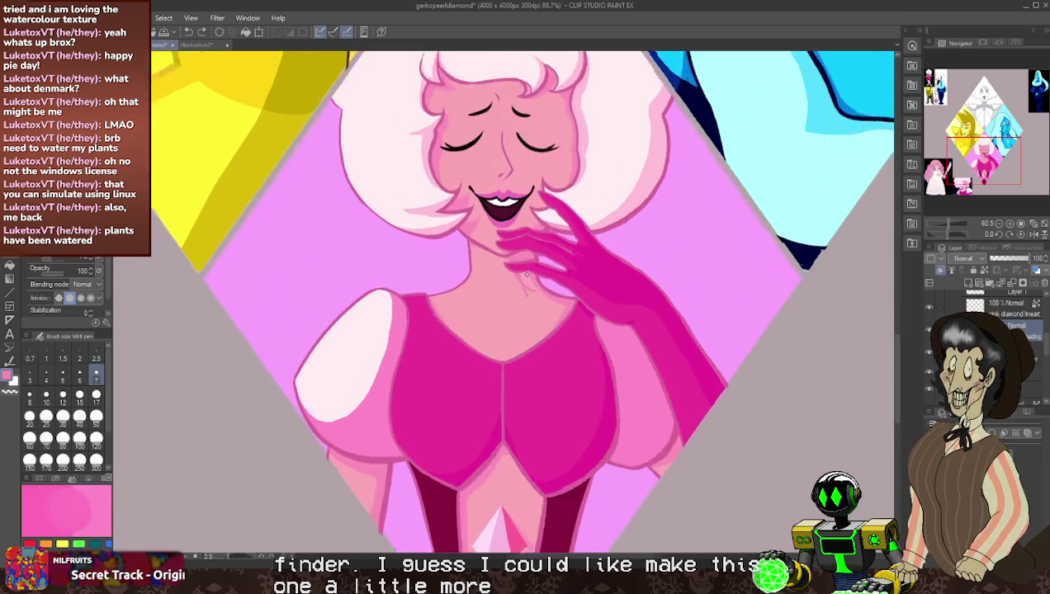
pyautogui.scroll(3, 522, 273)
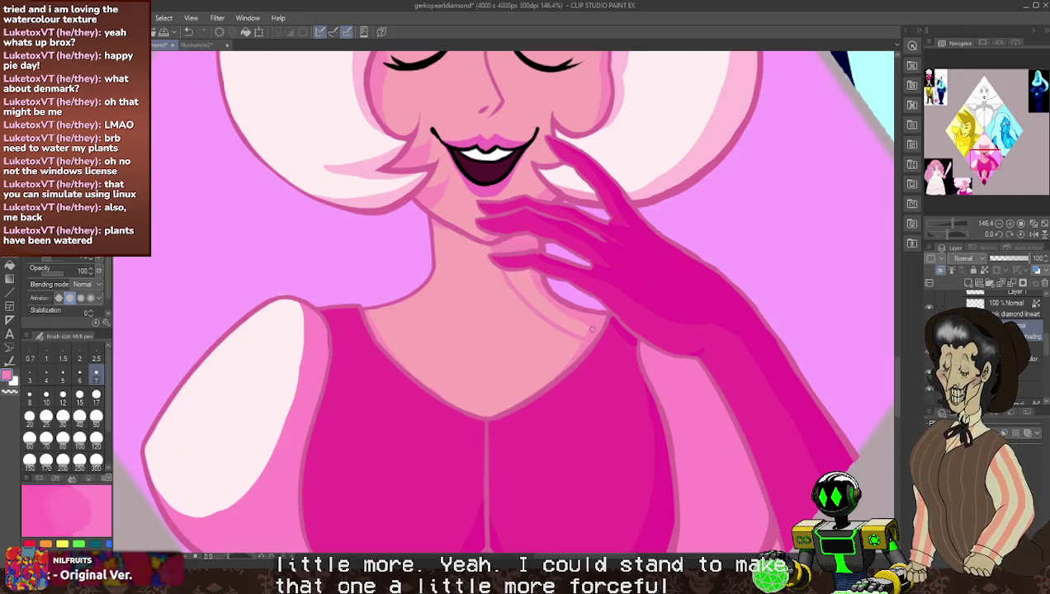
# - Undo the faint neck stroke and show the Color Set swatch grid
pyautogui.hotkey('ctrl', 'z')
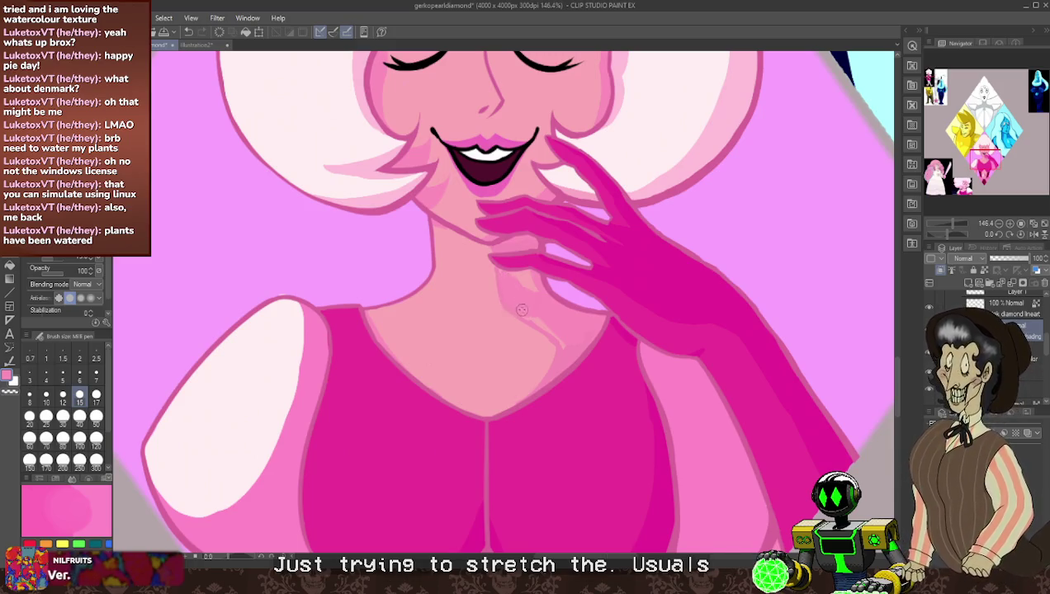
pyautogui.click(89, 479)
pyautogui.click(66, 479)
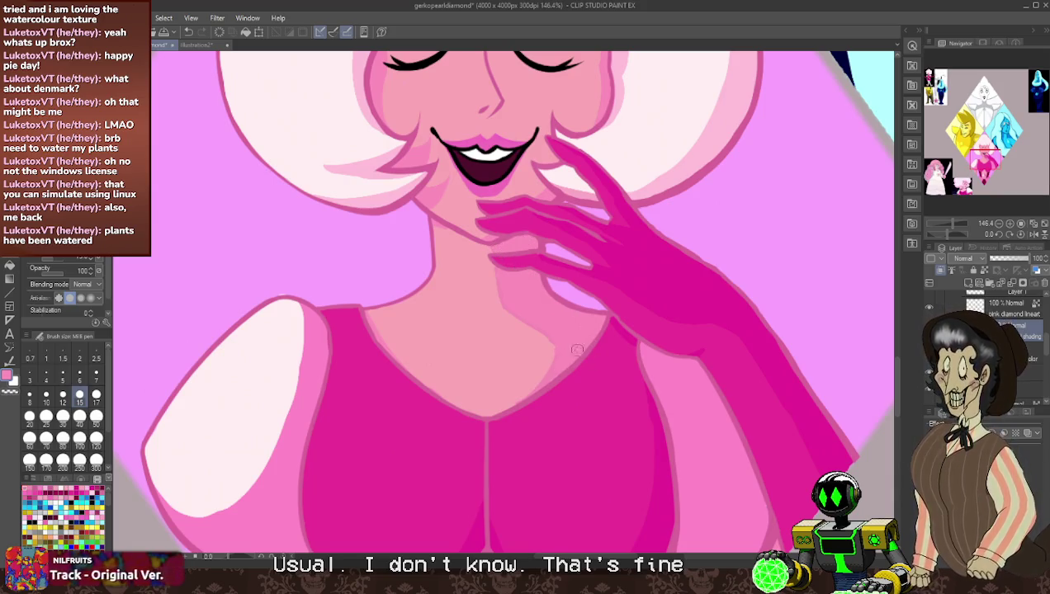
# - Adjust the brush size while switching between the rough eraser and the pen
pyautogui.press('[')
pyautogui.press('[')
pyautogui.press('[')
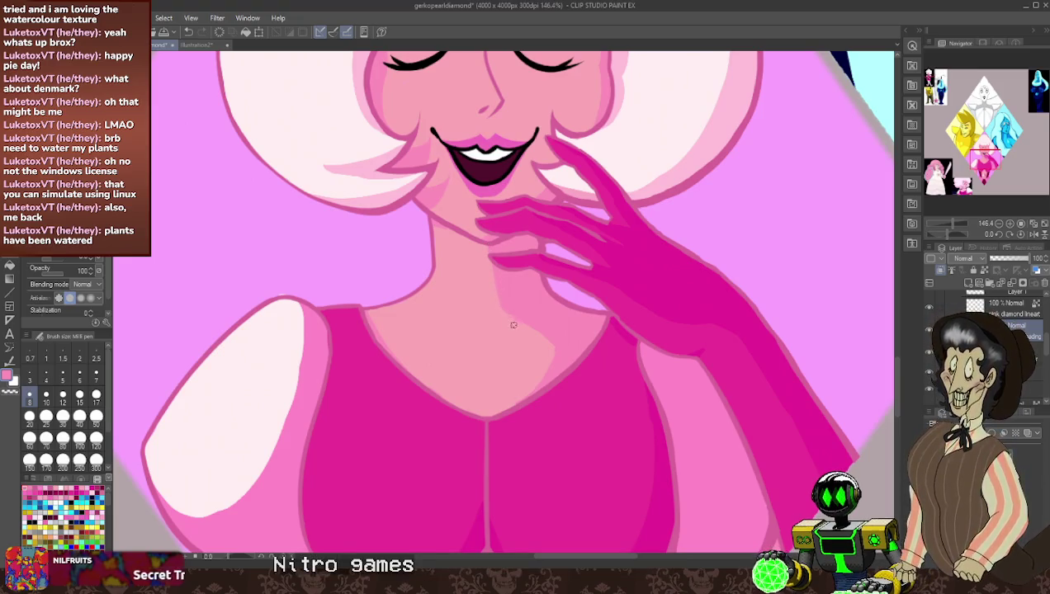
pyautogui.press('e')
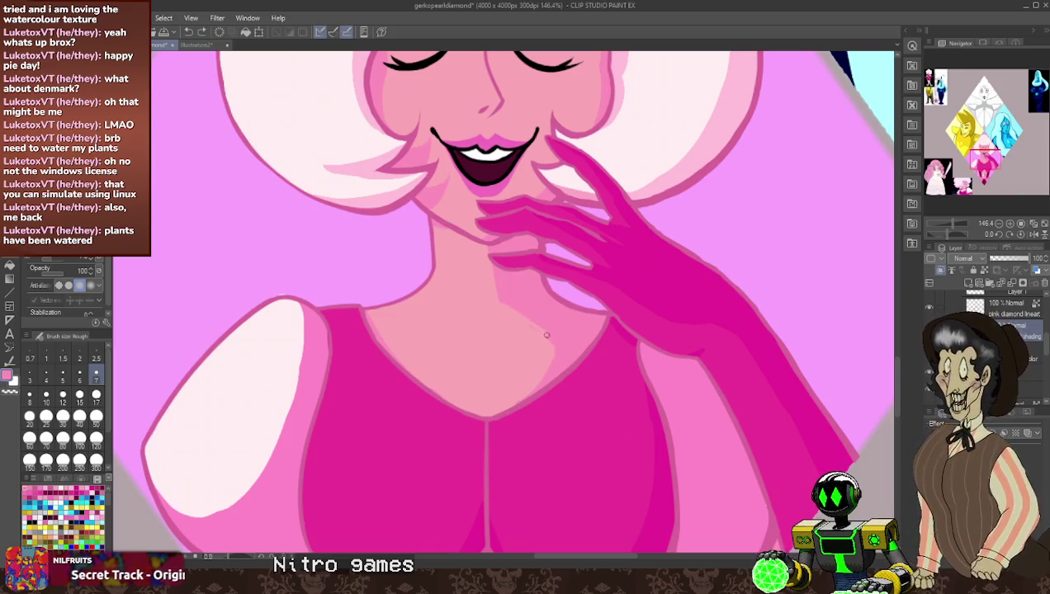
pyautogui.press(']')
pyautogui.press(']')
pyautogui.press(']')
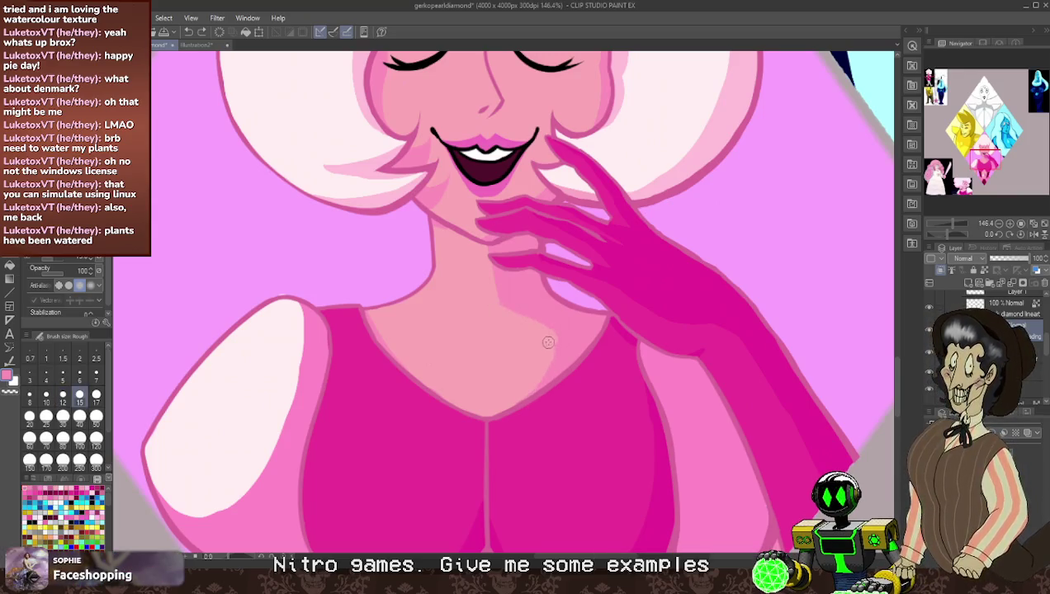
pyautogui.press('p')
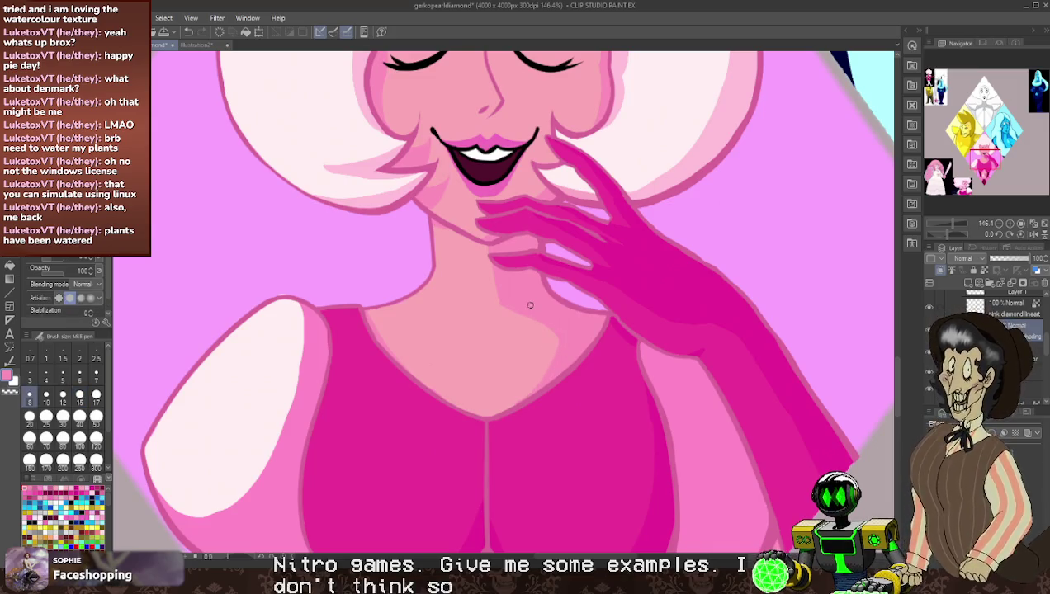
pyautogui.scroll(-5, 578, 305)
# - Lighten the upper-chest shading below the neck with a light pink Rough brush stroke
pyautogui.scroll(5, 600, 282)
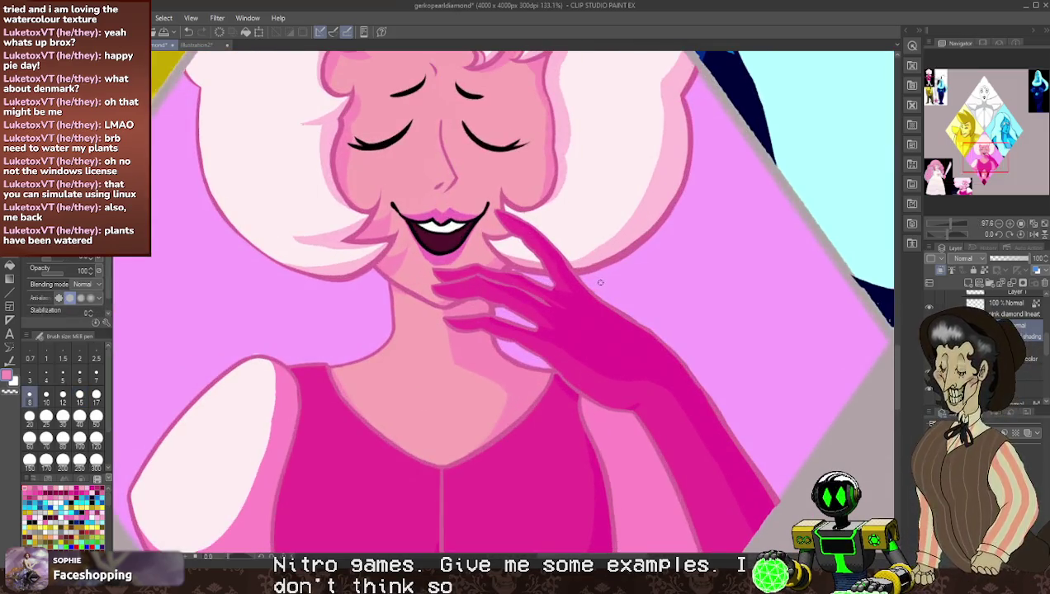
pyautogui.press('p')
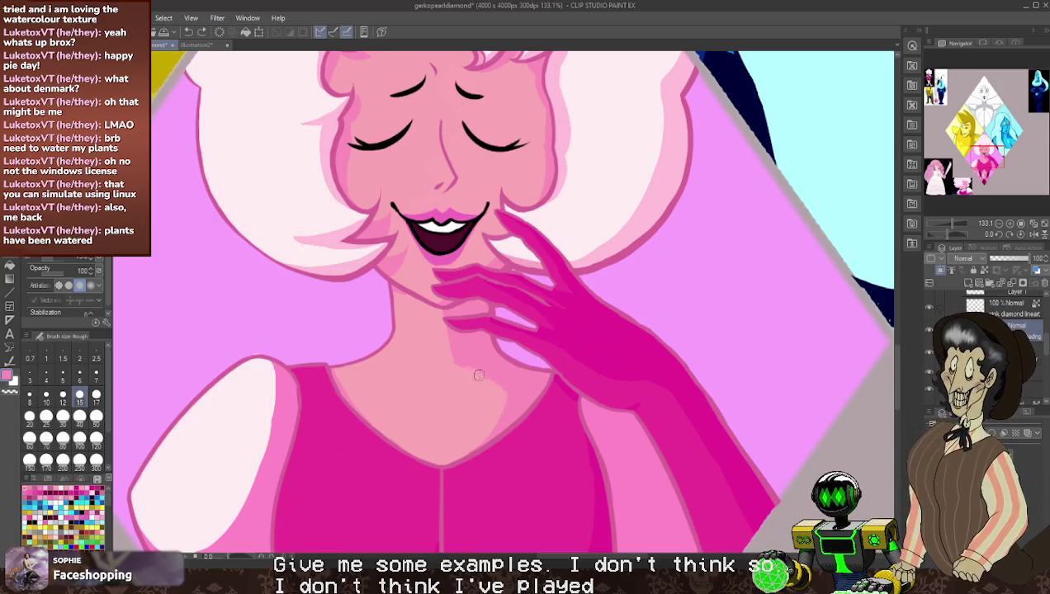
pyautogui.moveTo(513, 386)
pyautogui.mouseDown()
pyautogui.moveTo(464, 434)
pyautogui.moveTo(489, 423)
pyautogui.mouseUp()
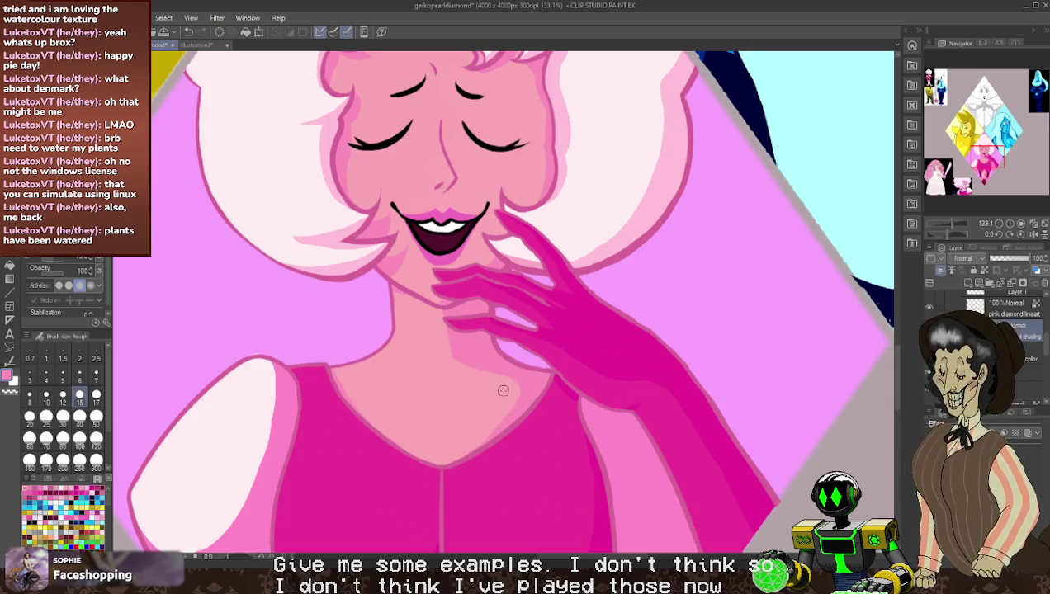
pyautogui.press('p')
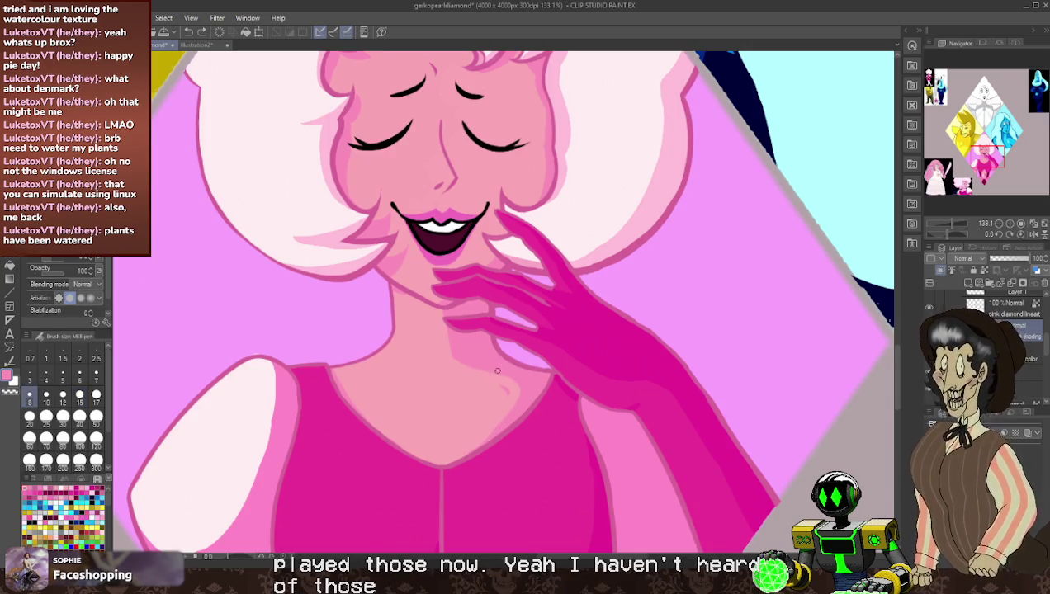
pyautogui.press('b')
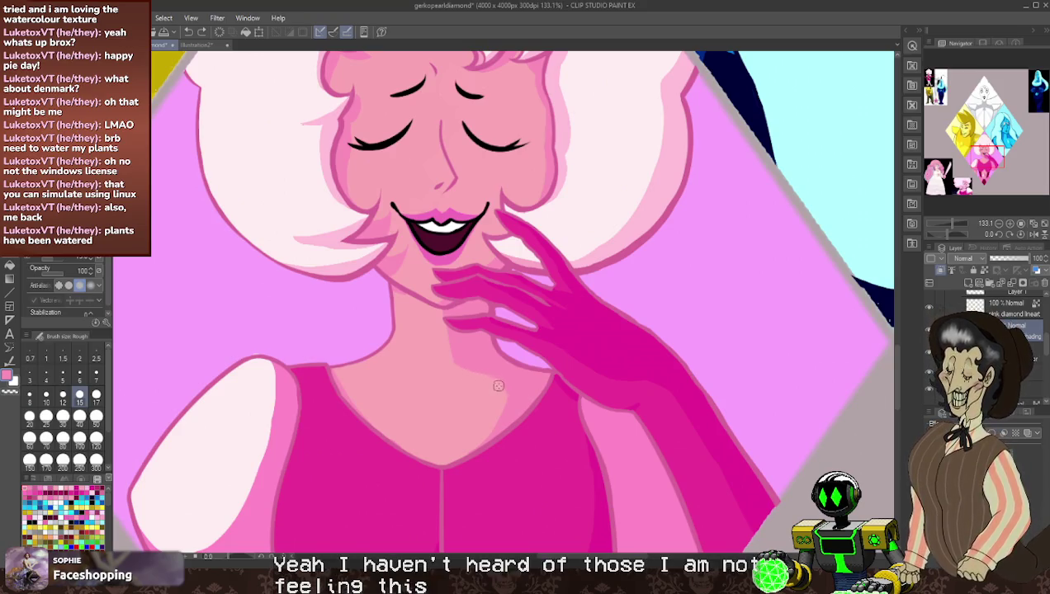
pyautogui.press('p')
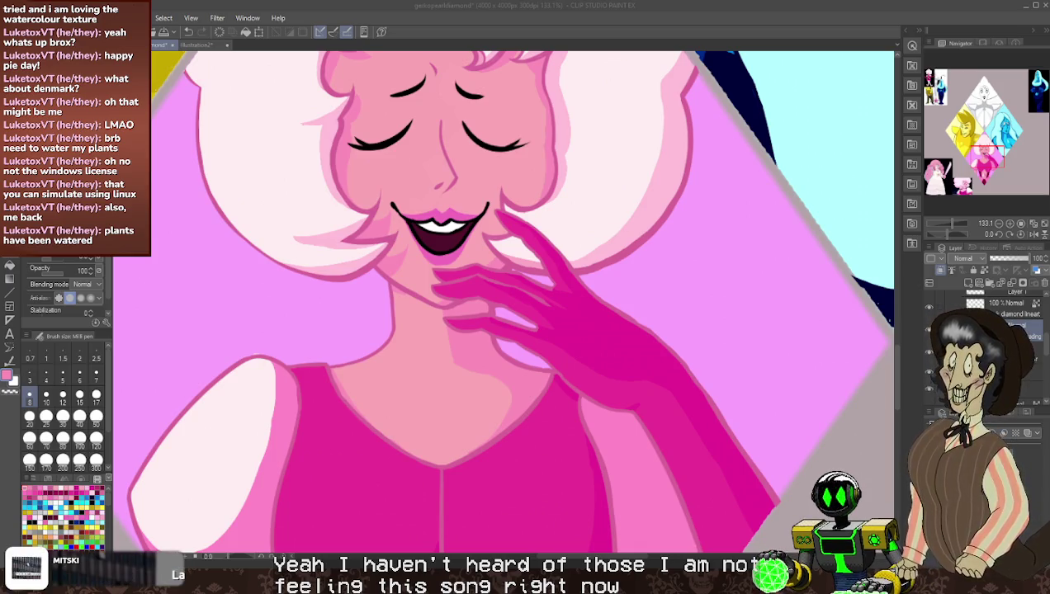
pyautogui.scroll(-3, 503, 302)
# - Zoom in and brush light pink over Pink Diamond's neck shading to soften it
pyautogui.scroll(-2, 630, 324)
pyautogui.scroll(3, 538, 351)
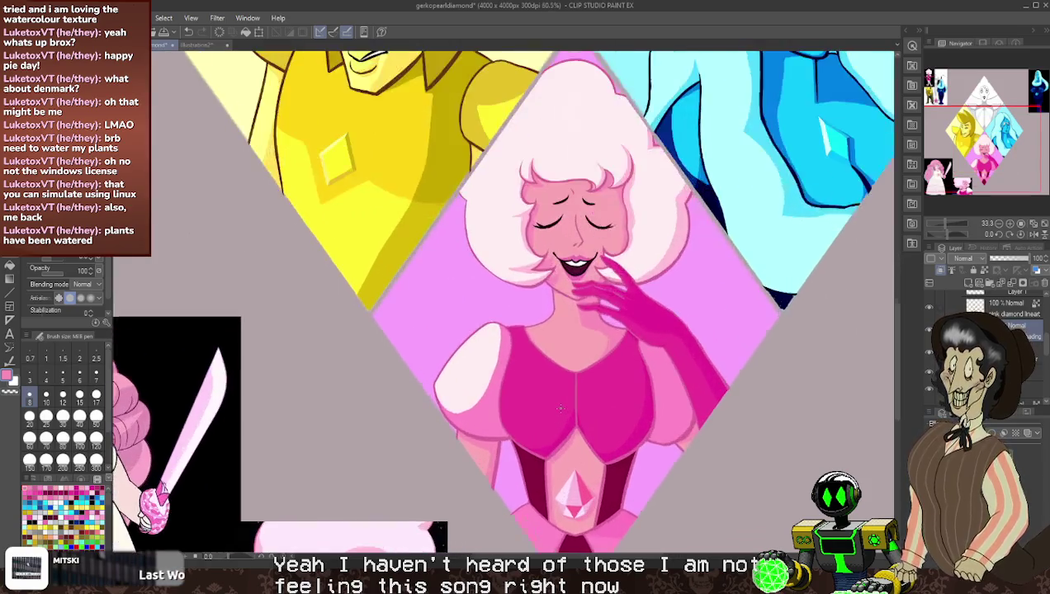
pyautogui.scroll(1, 538, 351)
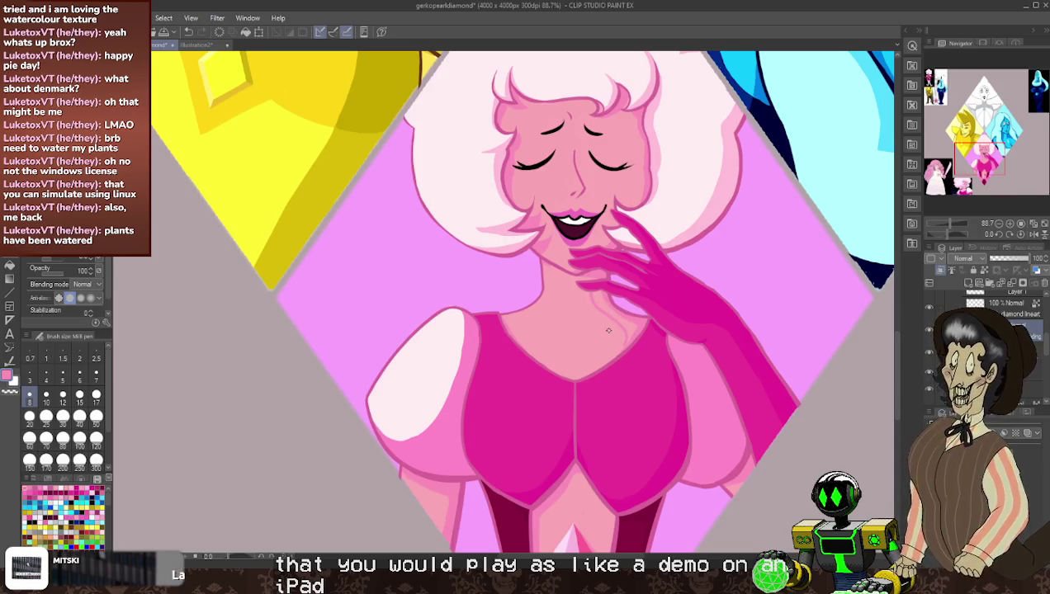
pyautogui.scroll(3, 608, 330)
pyautogui.scroll(2, 617, 359)
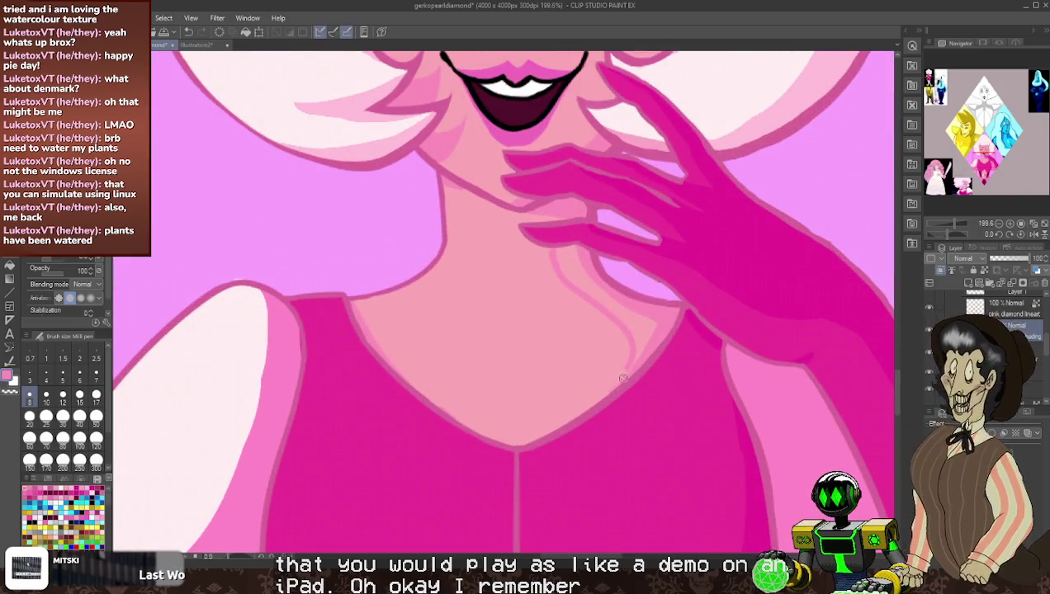
pyautogui.moveTo(624, 371); pyautogui.dragTo(595, 401)
pyautogui.moveTo(621, 360)
pyautogui.mouseDown()
pyautogui.moveTo(598, 397)
pyautogui.moveTo(628, 368)
pyautogui.moveTo(600, 395)
pyautogui.mouseUp()
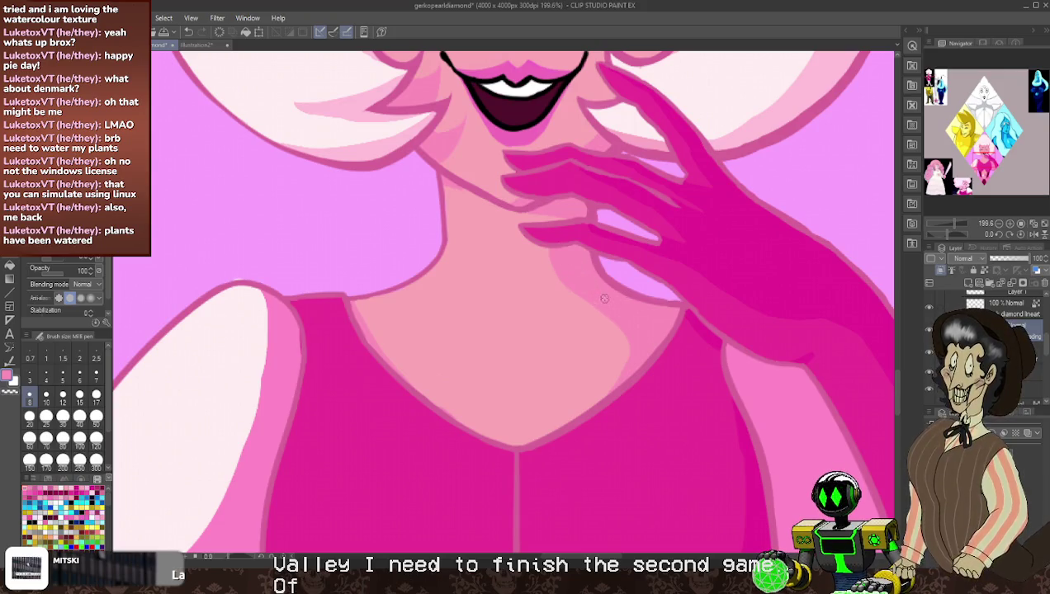
# - Sample the hand's magenta and then the neck's light skin pink
pyautogui.press('p')
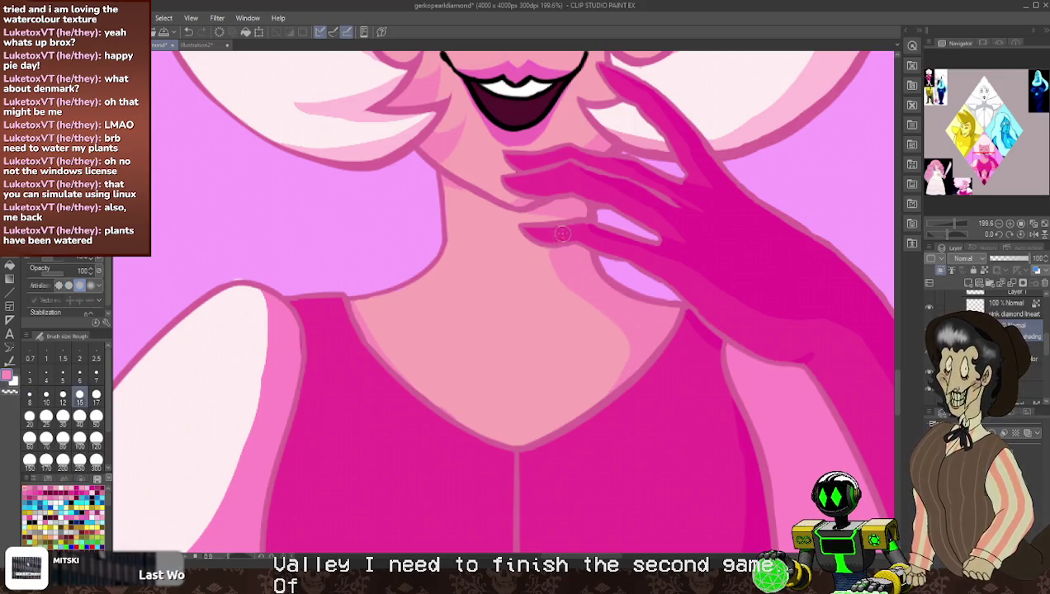
pyautogui.press('p')
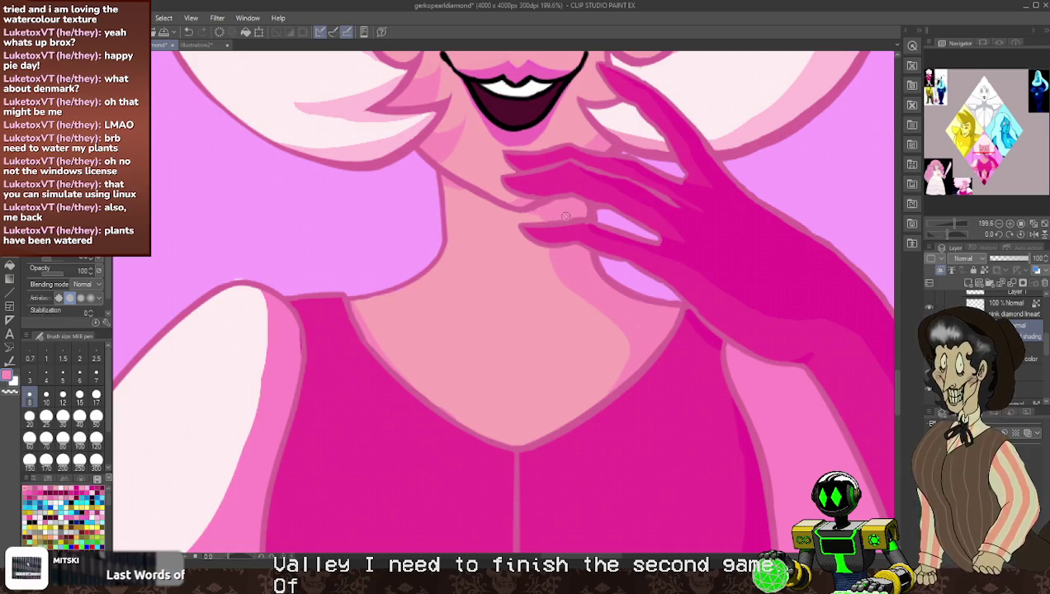
pyautogui.keyDown('alt'); pyautogui.click(578, 233); pyautogui.keyUp('alt')
pyautogui.keyDown('alt'); pyautogui.click(540, 210); pyautogui.keyUp('alt')
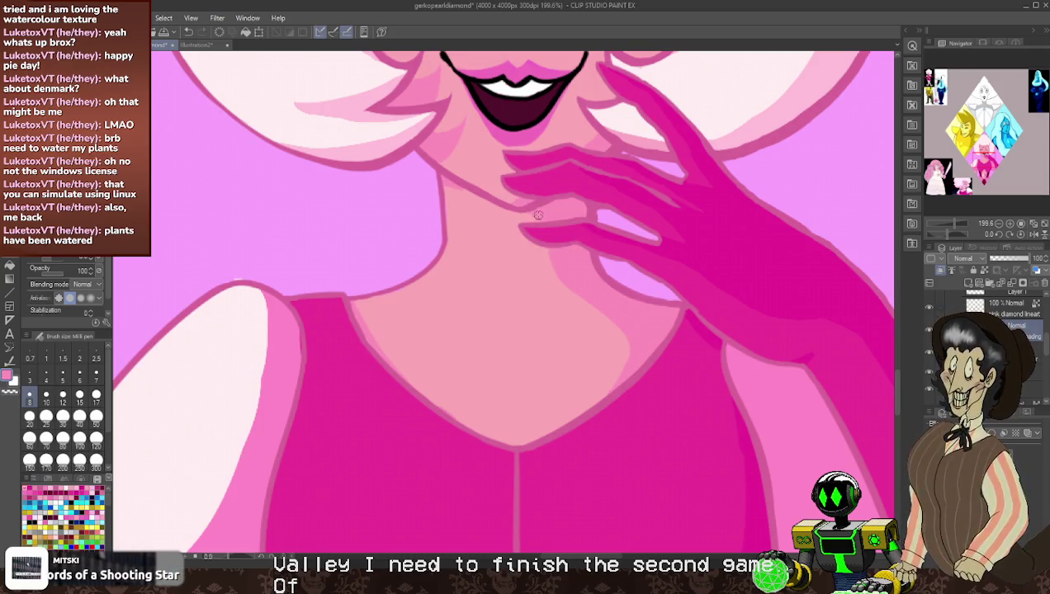
# - Add darker-pink shading on Pink Diamond's chin beneath her hand
pyautogui.scroll(-2, 538, 201)
pyautogui.scroll(-3, 537, 200)
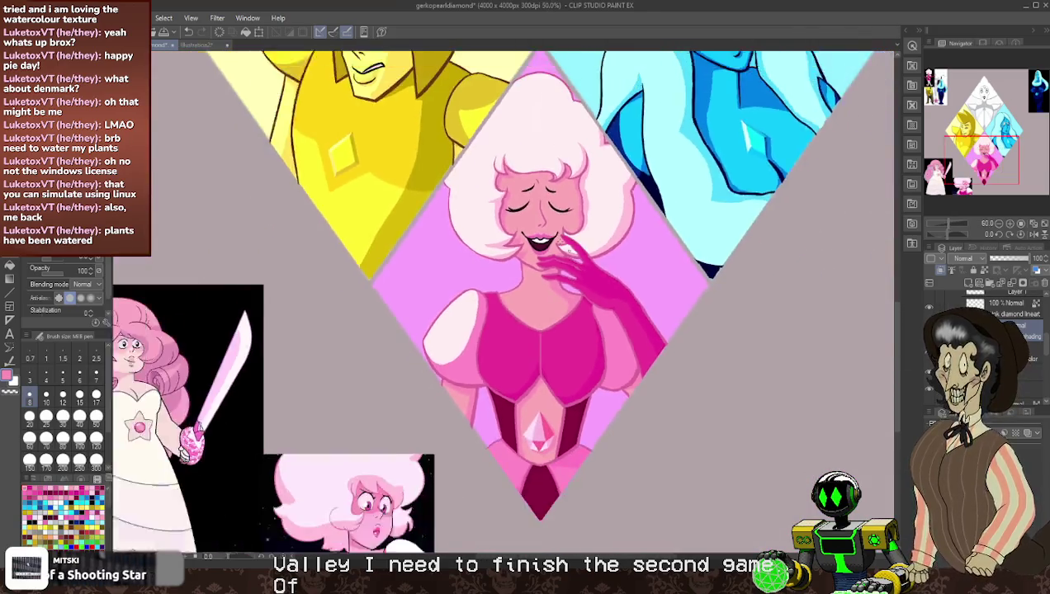
pyautogui.scroll(1, 545, 215)
pyautogui.scroll(2, 564, 261)
pyautogui.scroll(2, 563, 261)
pyautogui.scroll(2, 595, 276)
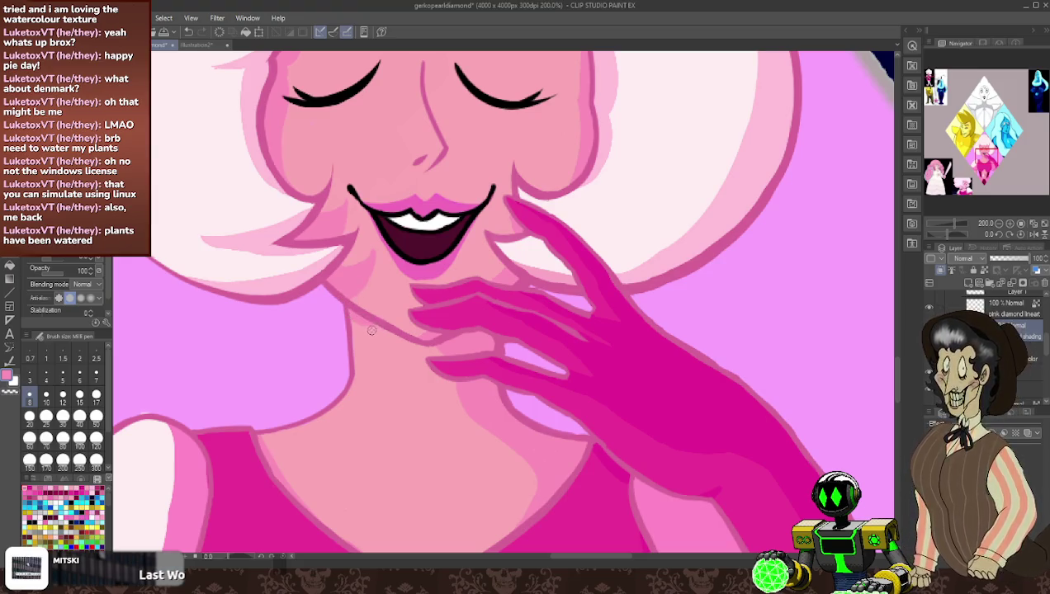
pyautogui.moveTo(384, 337)
pyautogui.mouseDown()
pyautogui.moveTo(454, 366)
pyautogui.moveTo(395, 341)
pyautogui.mouseUp()
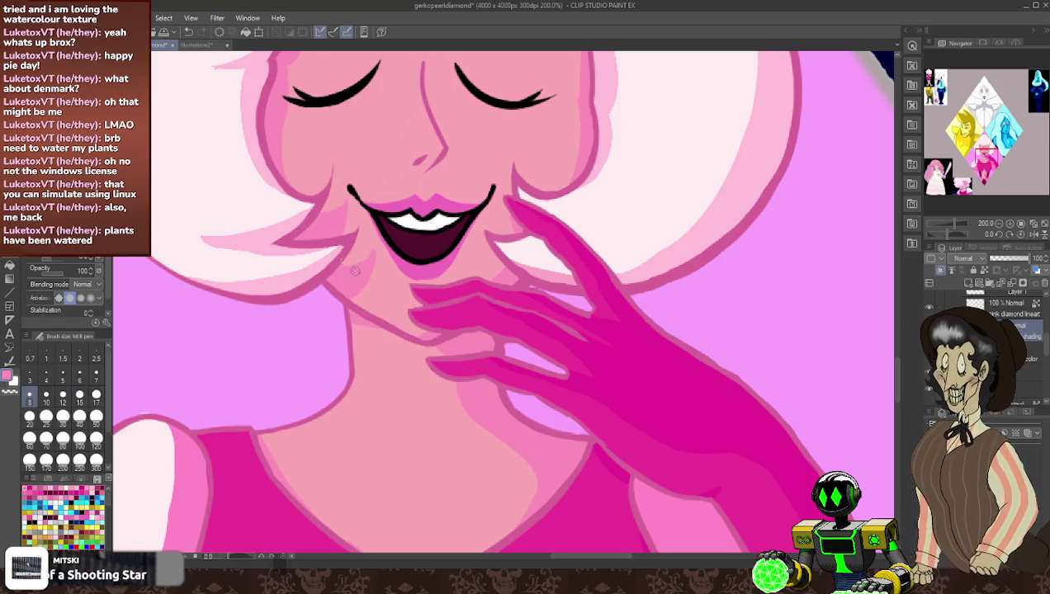
pyautogui.press('b')
pyautogui.press('p')
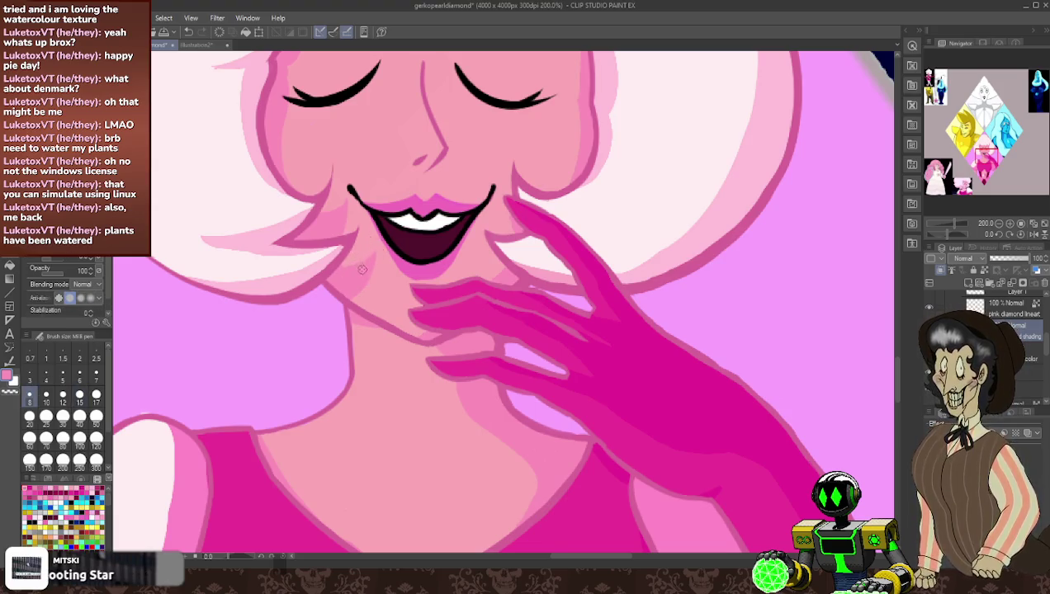
# - Tidy Pink Diamond's face and hair lines by alternating the Mill pen and Rough eraser
pyautogui.scroll(-5, 368, 259)
pyautogui.scroll(2, 413, 264)
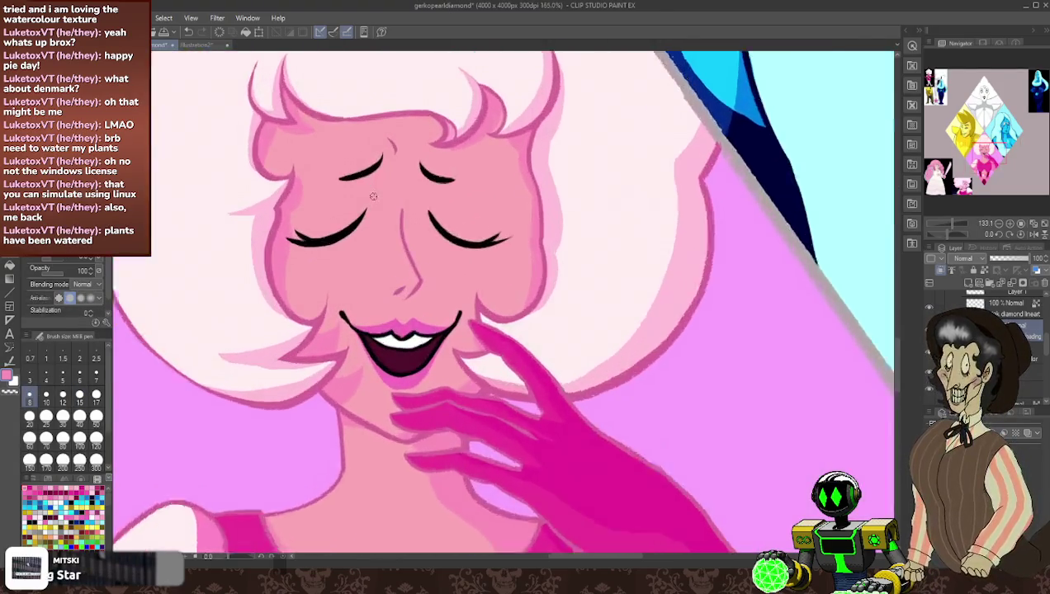
pyautogui.scroll(3, 449, 276)
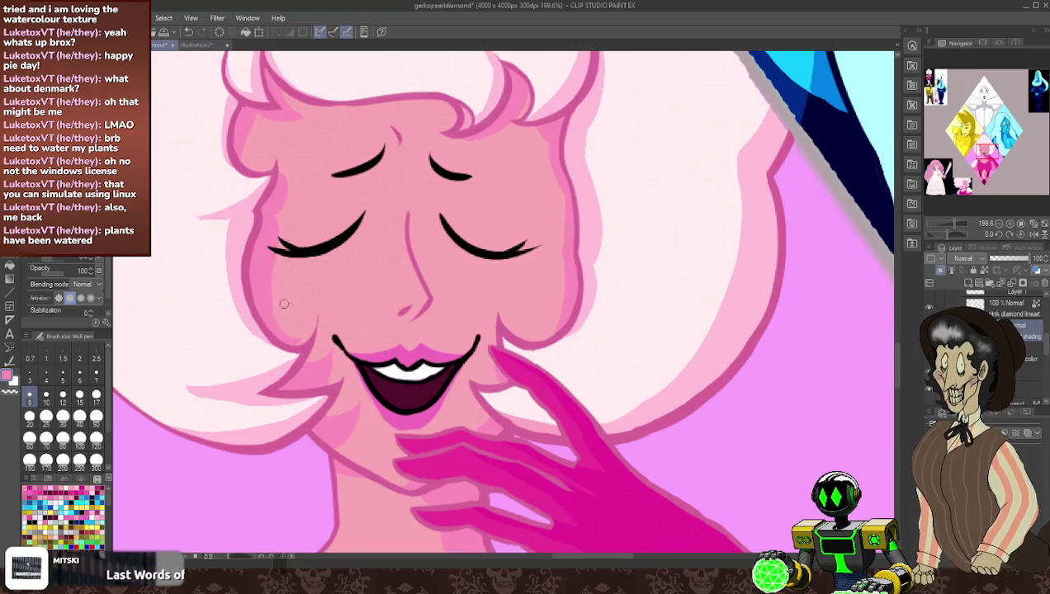
pyautogui.press('p')
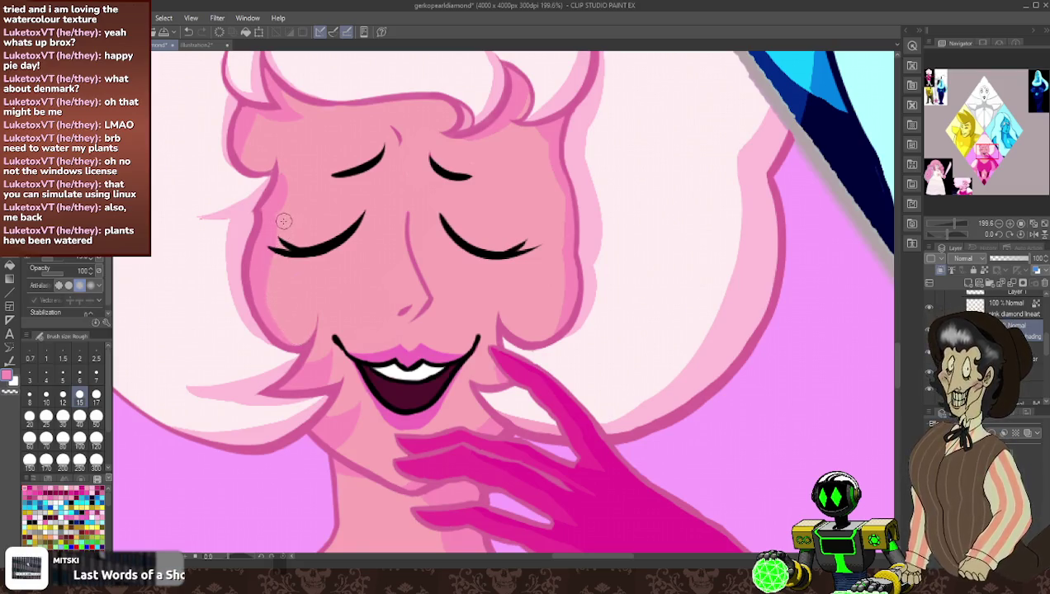
pyautogui.press('p')
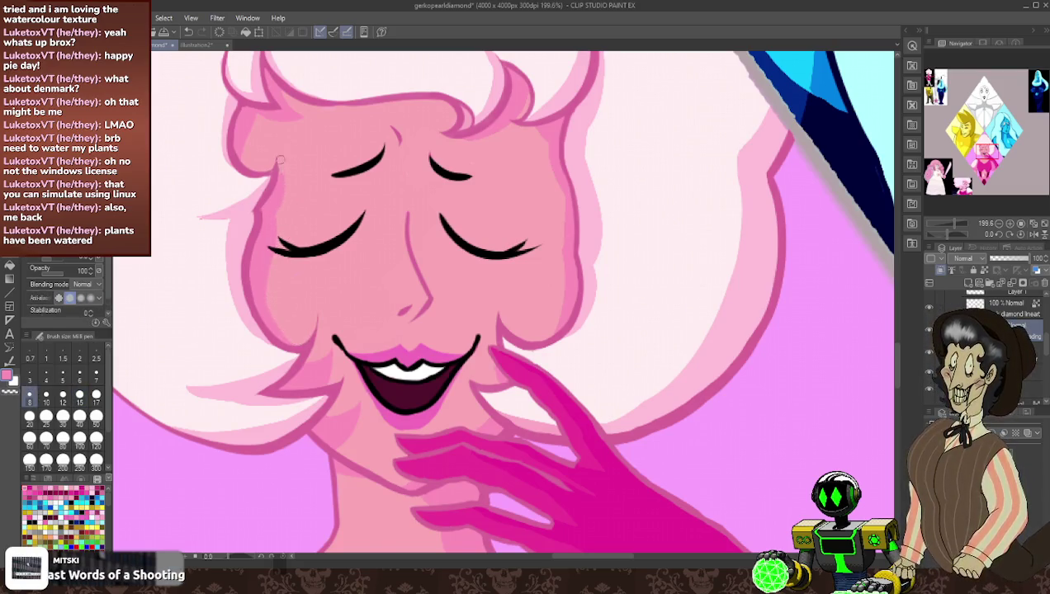
pyautogui.press('p')
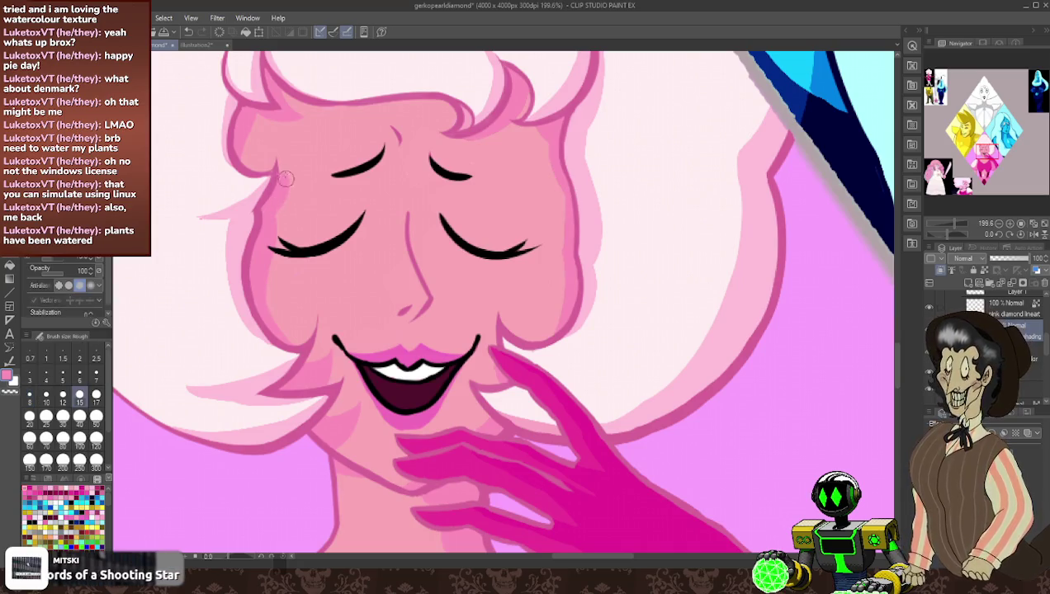
pyautogui.press('p')
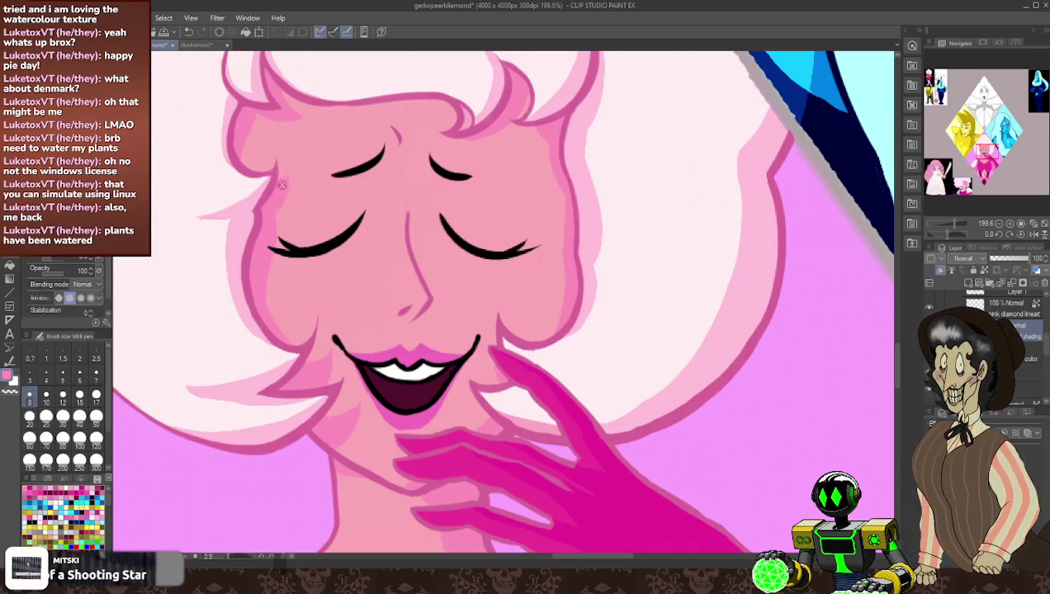
pyautogui.press('p')
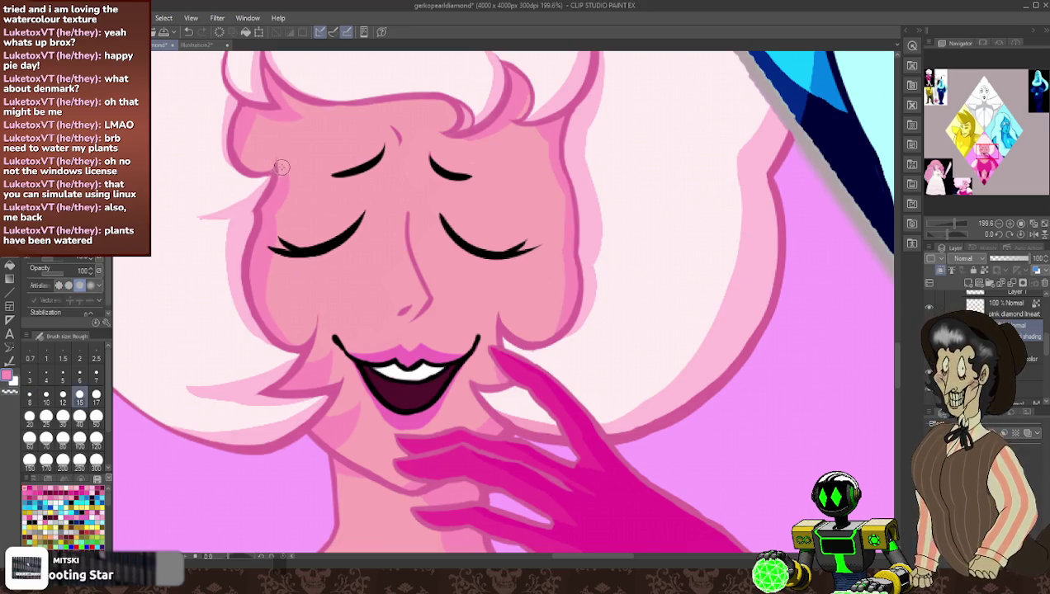
pyautogui.press('p')
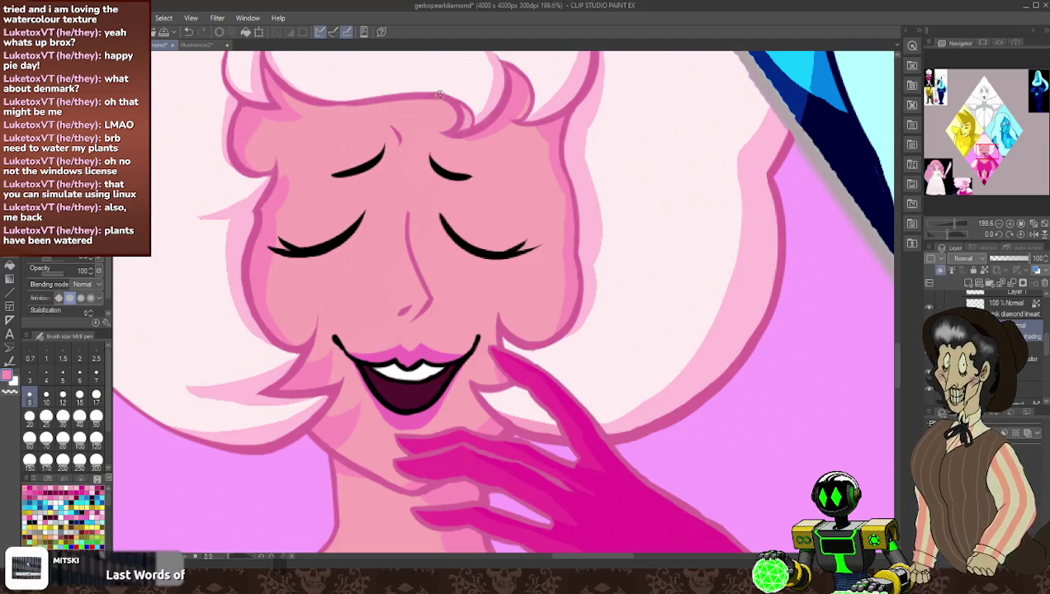
pyautogui.scroll(-1, 440, 96)
pyautogui.scroll(-1, 462, 149)
pyautogui.scroll(-2, 496, 232)
pyautogui.scroll(-1, 531, 303)
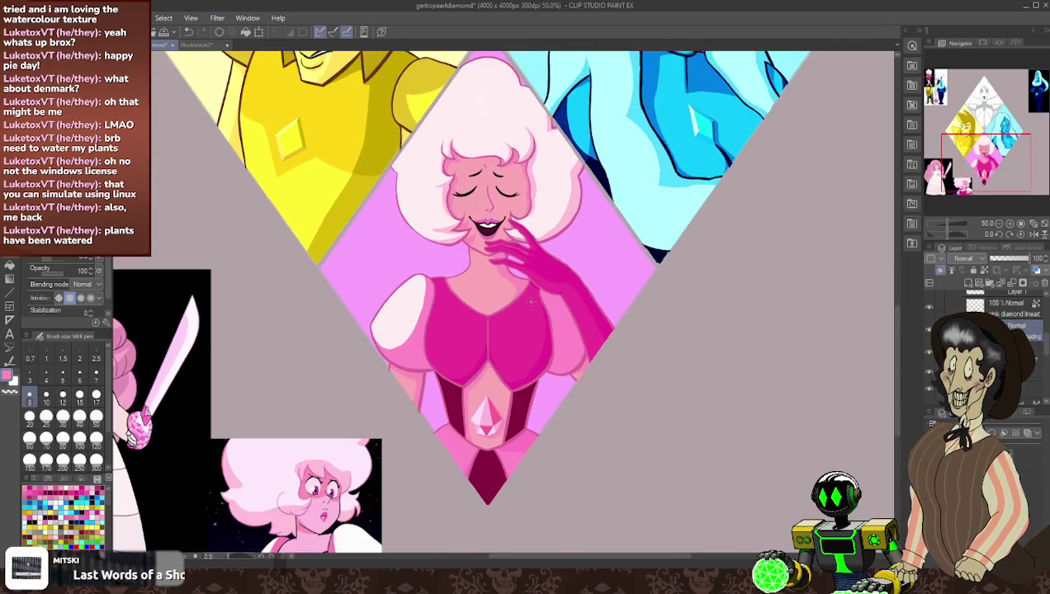
pyautogui.scroll(-1, 578, 339)
pyautogui.scroll(2, 581, 357)
pyautogui.scroll(1, 512, 372)
pyautogui.scroll(1, 438, 387)
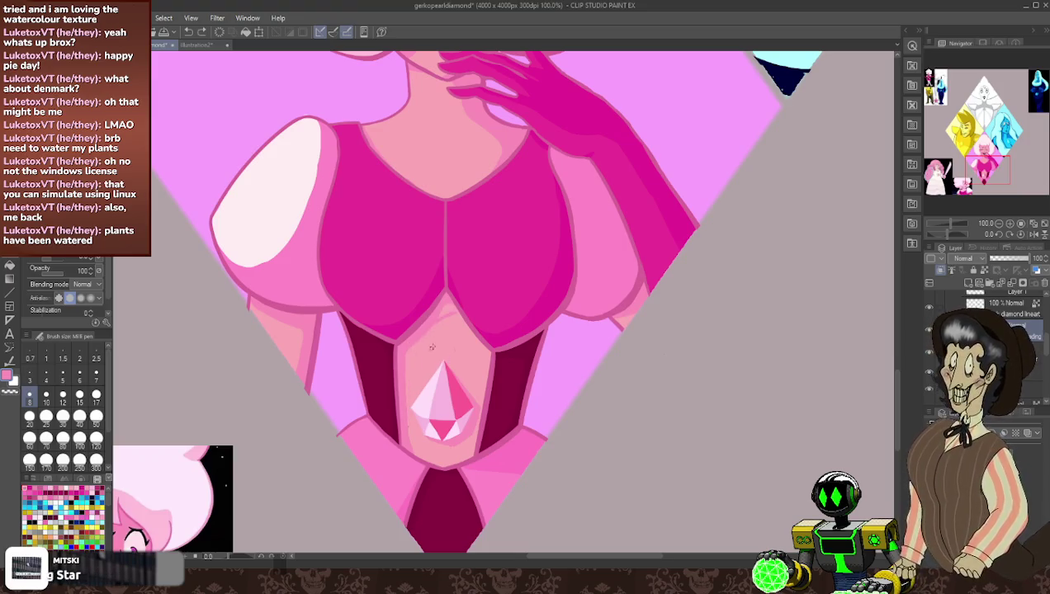
pyautogui.press('e')
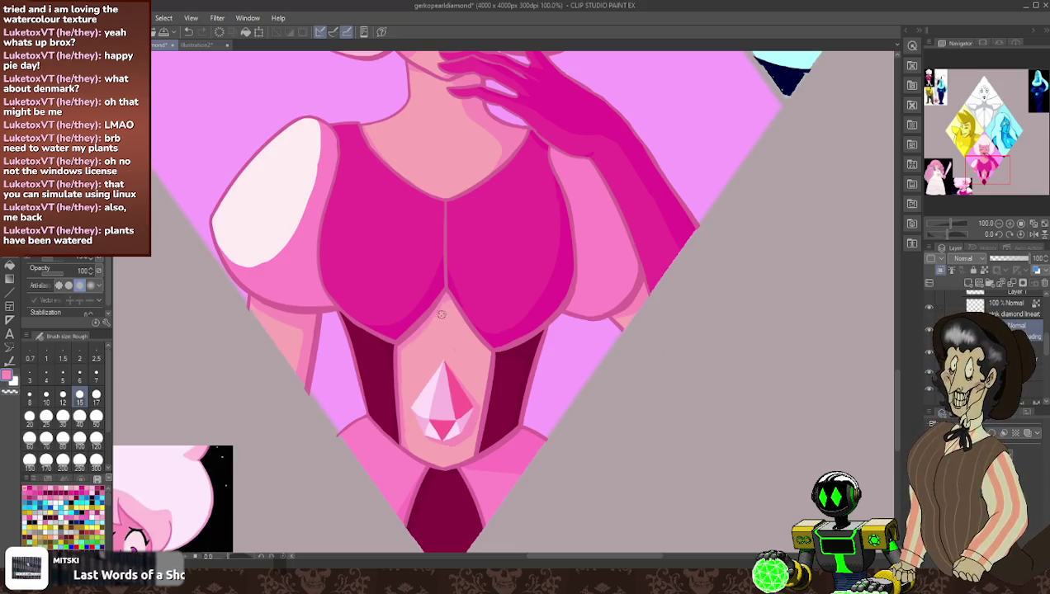
pyautogui.press('p')
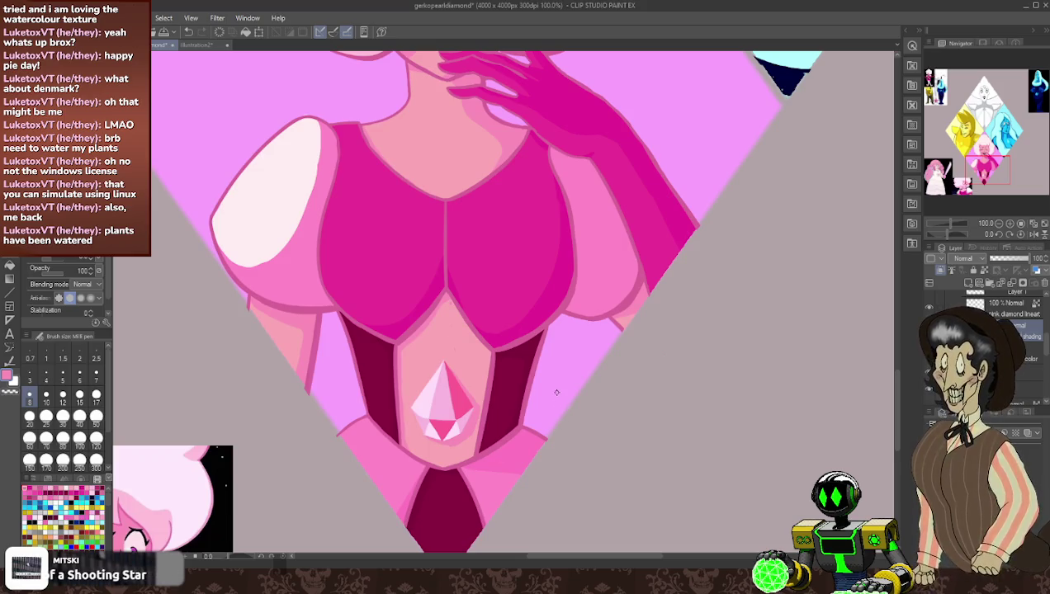
pyautogui.scroll(-1, 556, 392)
pyautogui.scroll(-1, 556, 392)
pyautogui.scroll(-1, 556, 393)
pyautogui.scroll(-2, 651, 360)
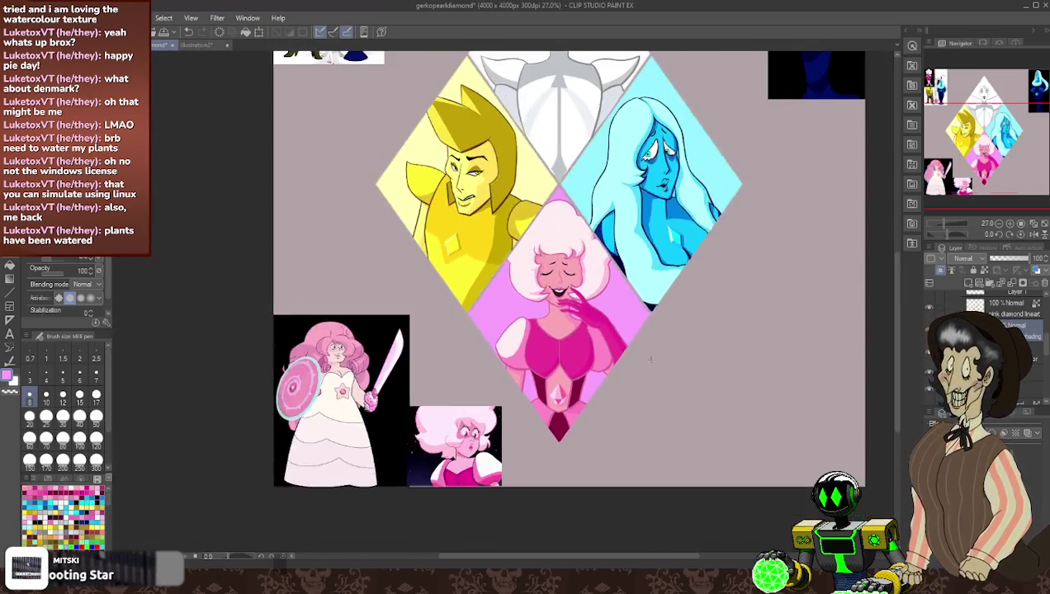
pyautogui.scroll(2, 650, 359)
pyautogui.scroll(2, 513, 349)
pyautogui.scroll(2, 495, 314)
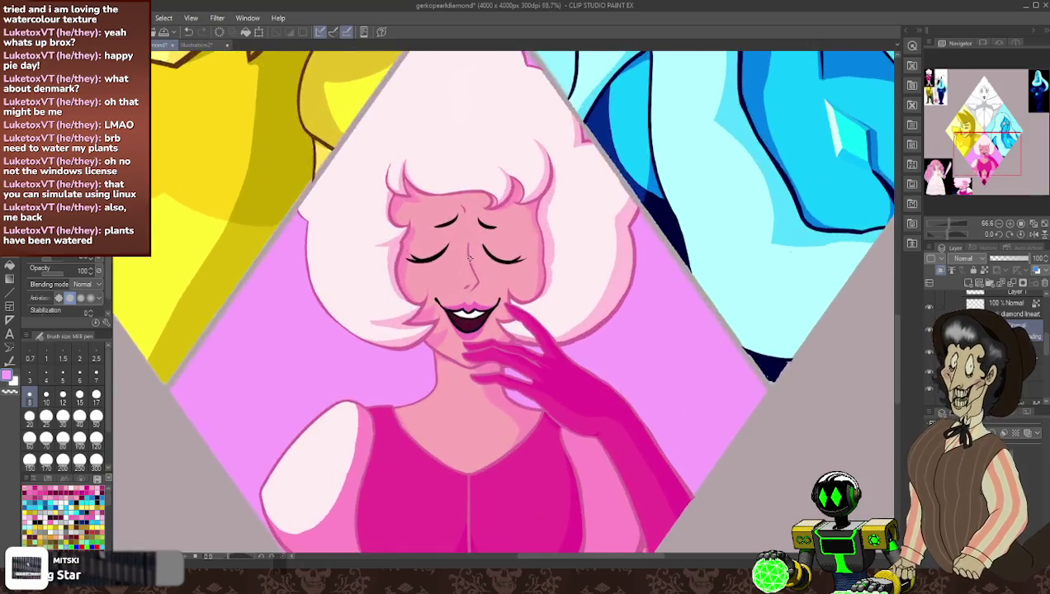
pyautogui.scroll(1, 474, 268)
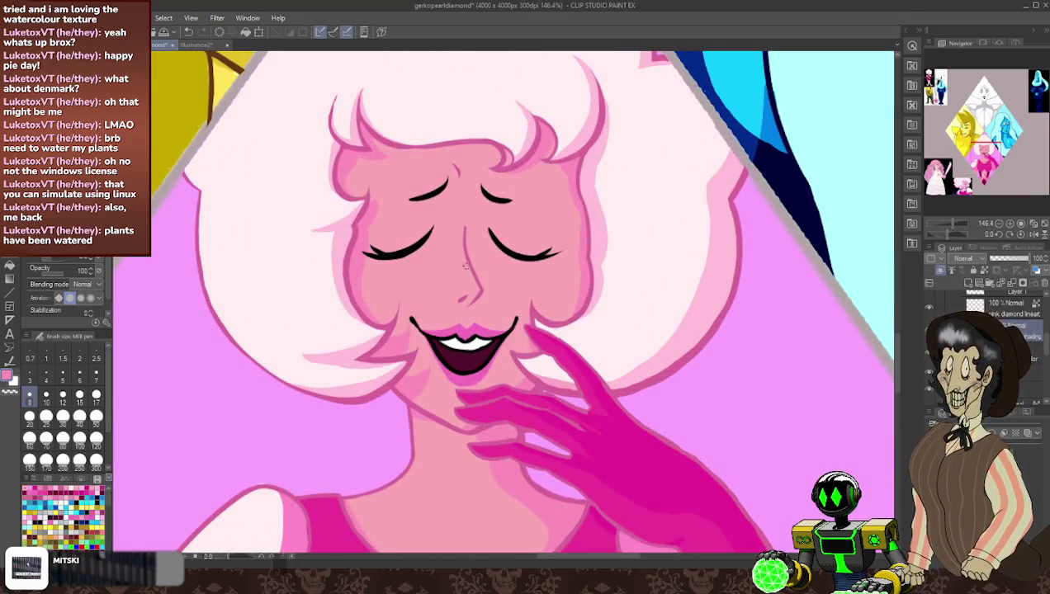
pyautogui.moveTo(465, 230); pyautogui.dragTo(494, 294)
pyautogui.hotkey('ctrl', 'z')
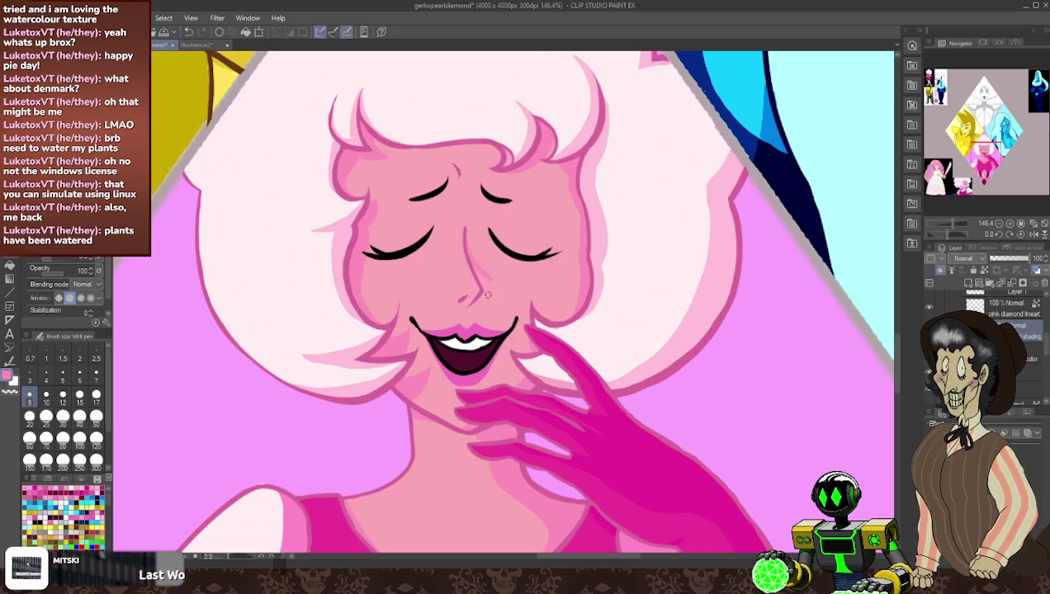
pyautogui.moveTo(477, 297); pyautogui.dragTo(492, 285)
pyautogui.hotkey('ctrl', 'z')
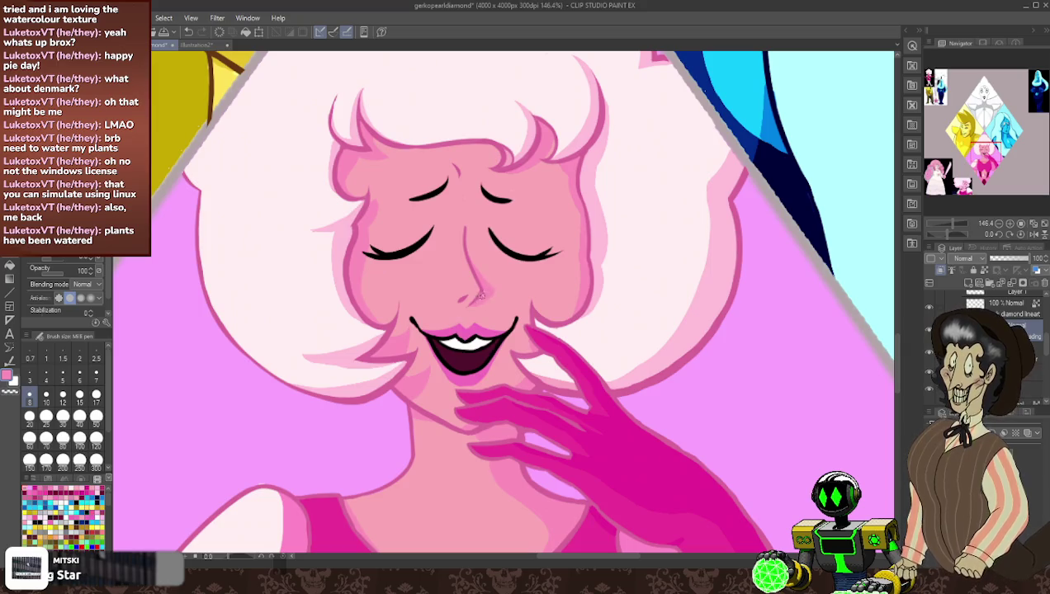
pyautogui.press('.')
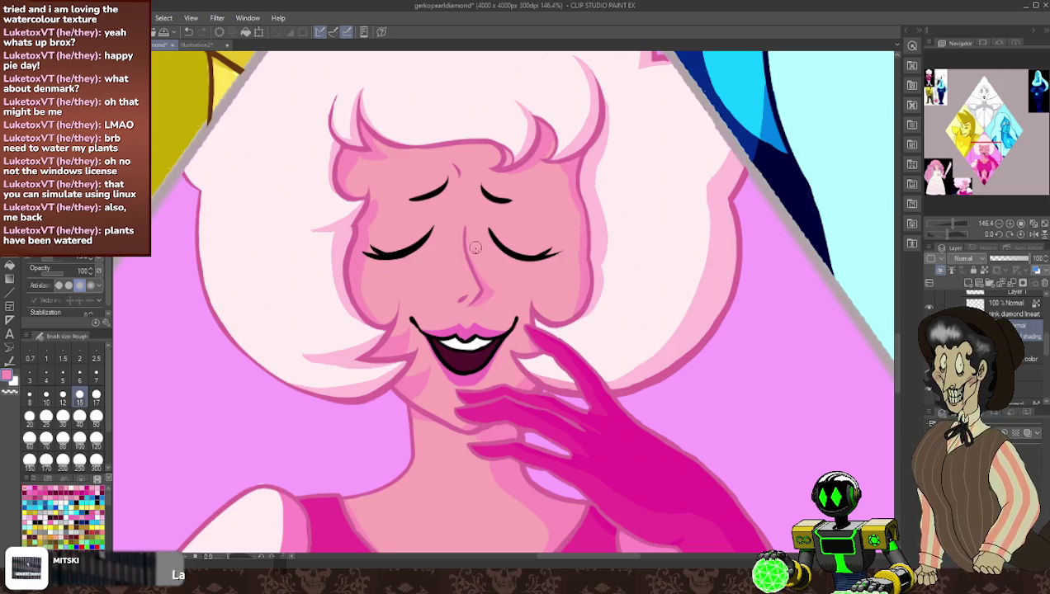
pyautogui.press('p')
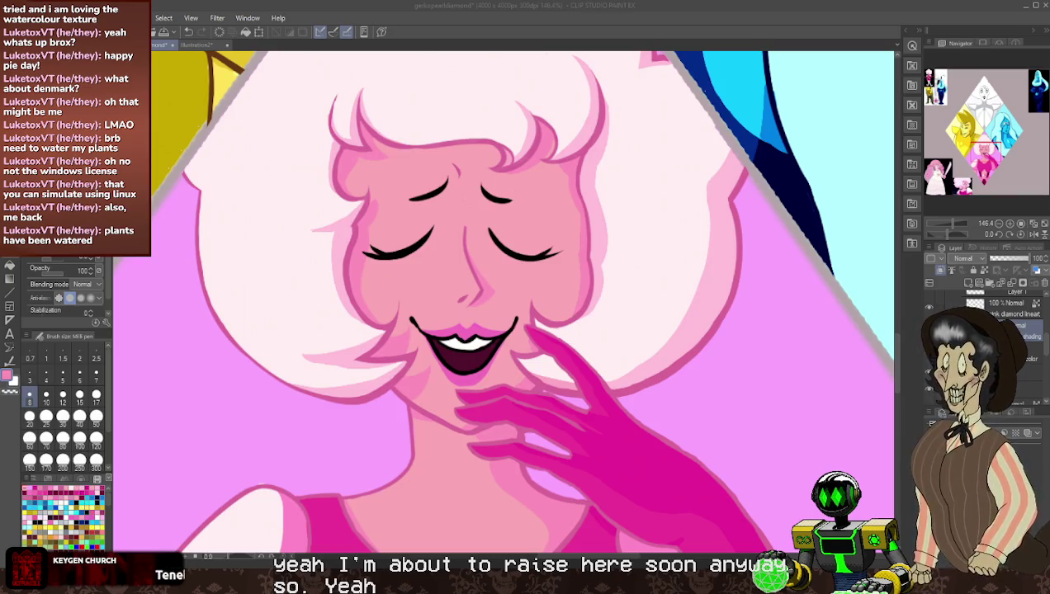
pyautogui.click(339, 564)
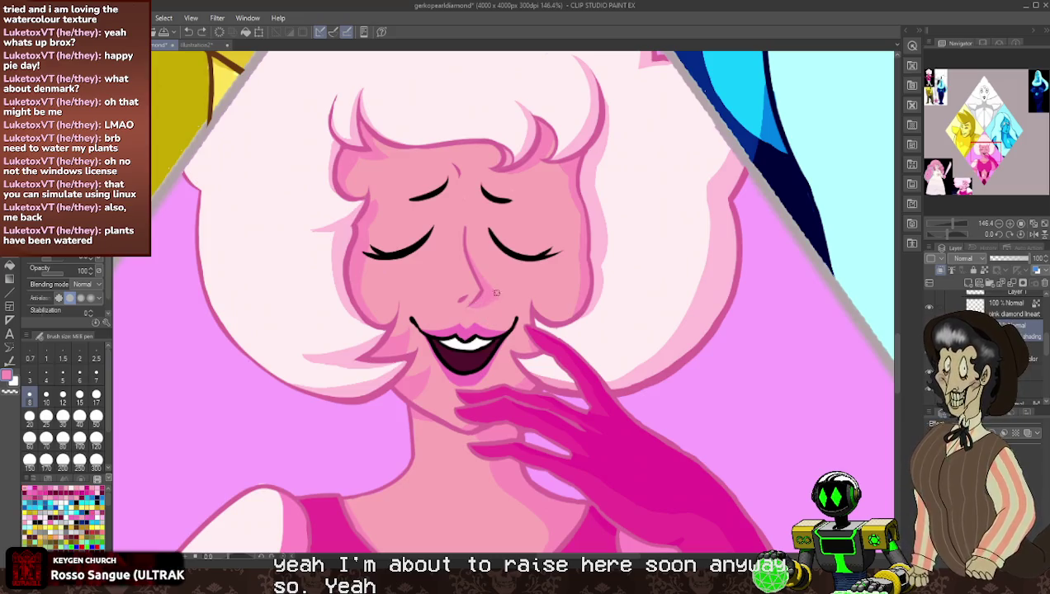
pyautogui.press('p')
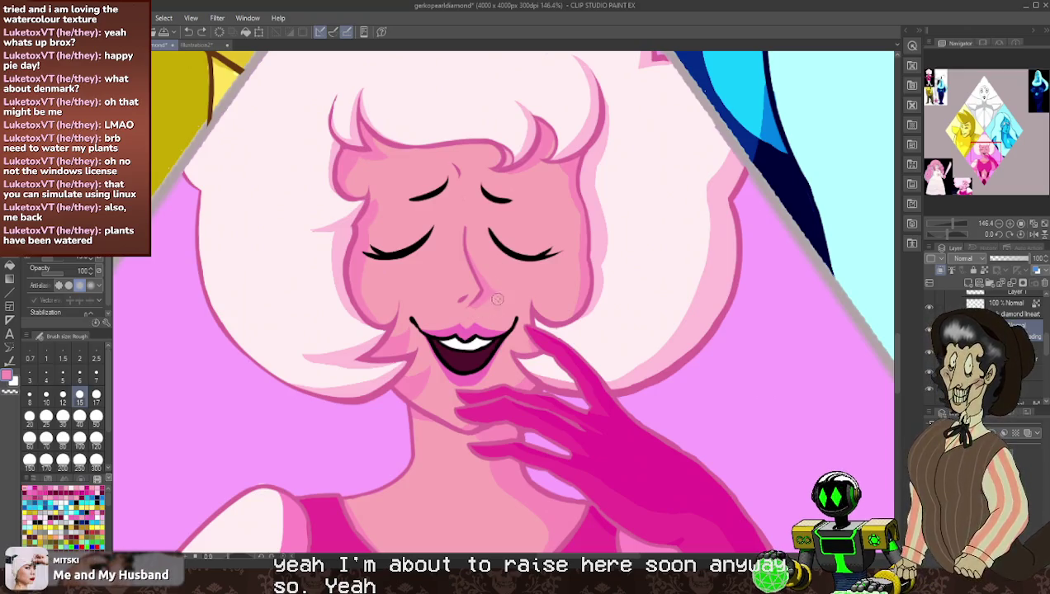
pyautogui.press('p')
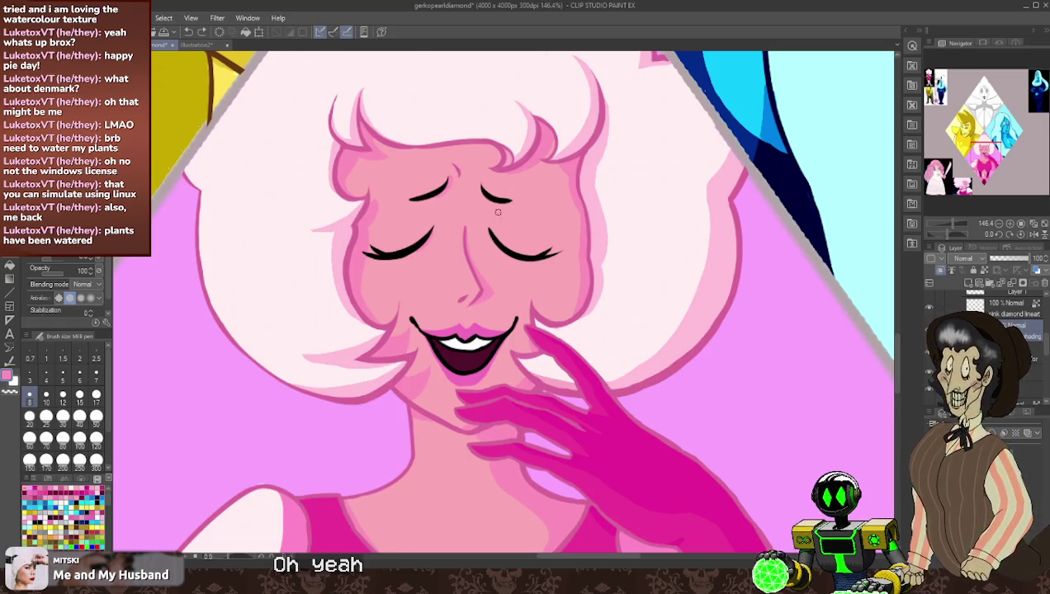
pyautogui.scroll(-2, 504, 223)
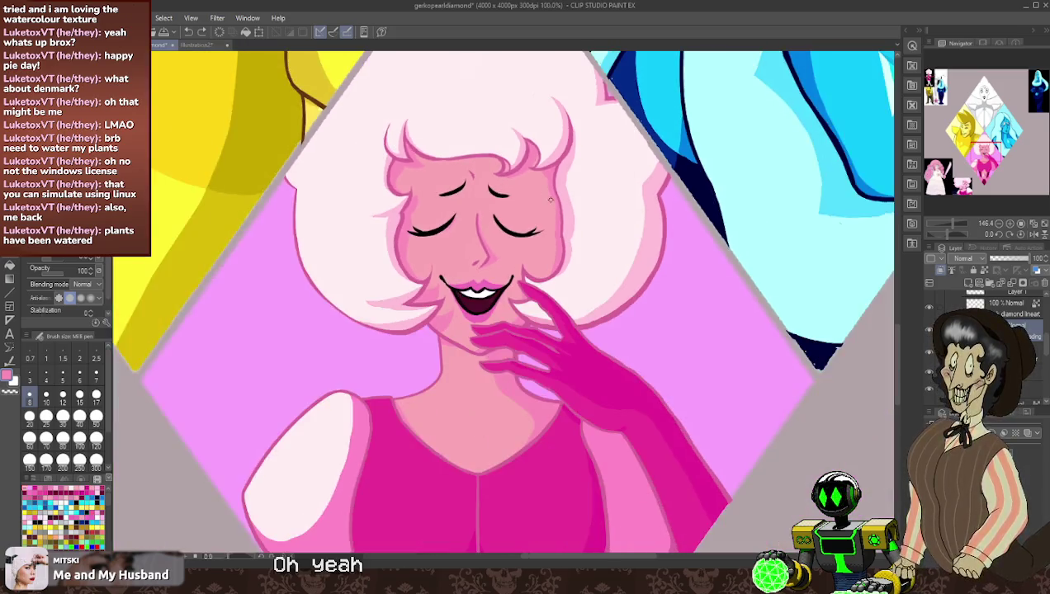
# - Zoom out to the whole collage and return to Layer 1 in the pink folder
pyautogui.scroll(-2, 520, 289)
pyautogui.scroll(-2, 545, 371)
pyautogui.scroll(-1, 569, 446)
pyautogui.scroll(-1, 574, 467)
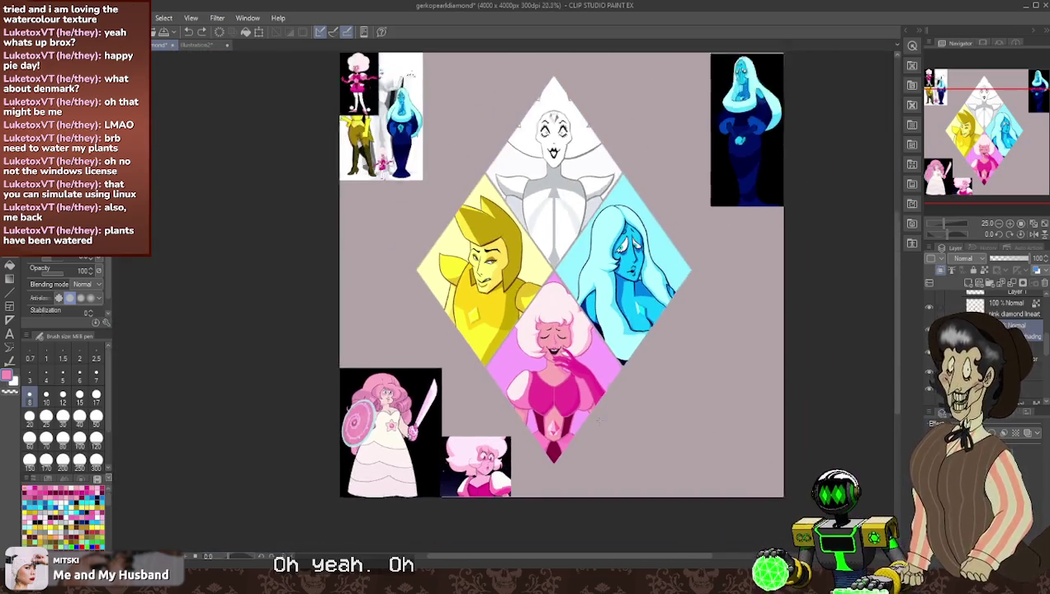
pyautogui.scroll(-1, 586, 429)
pyautogui.scroll(2, 598, 388)
pyautogui.scroll(1, 612, 346)
pyautogui.scroll(1, 611, 342)
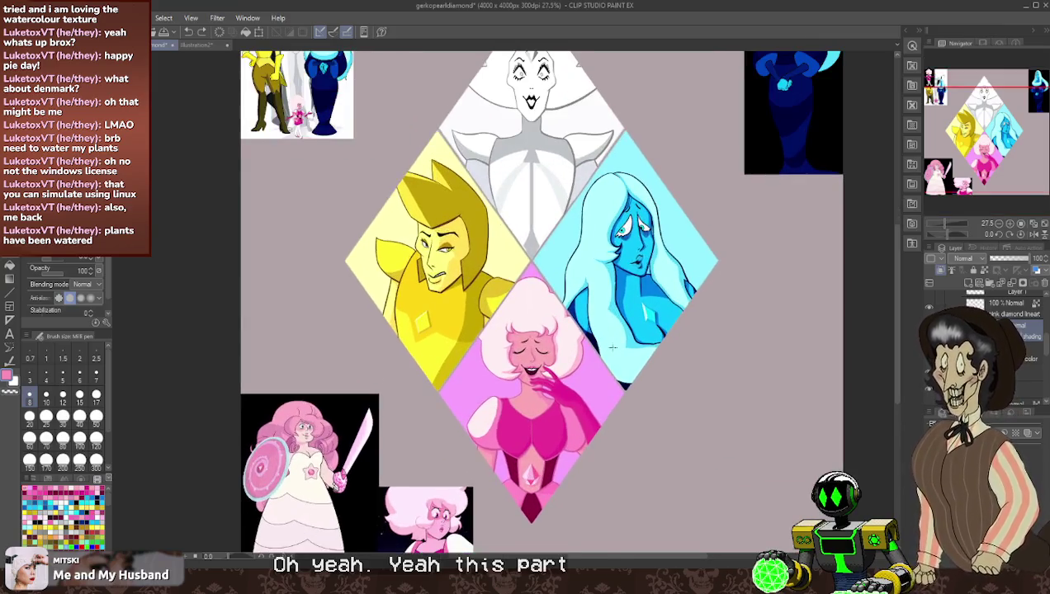
pyautogui.scroll(-1, 611, 338)
pyautogui.scroll(1, 611, 334)
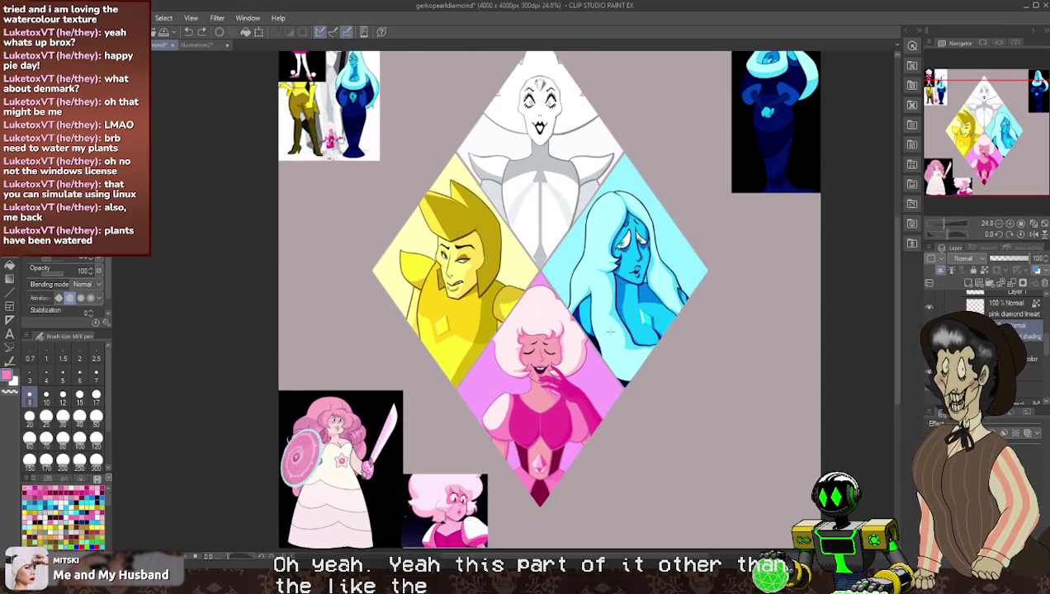
pyautogui.scroll(-1, 675, 261)
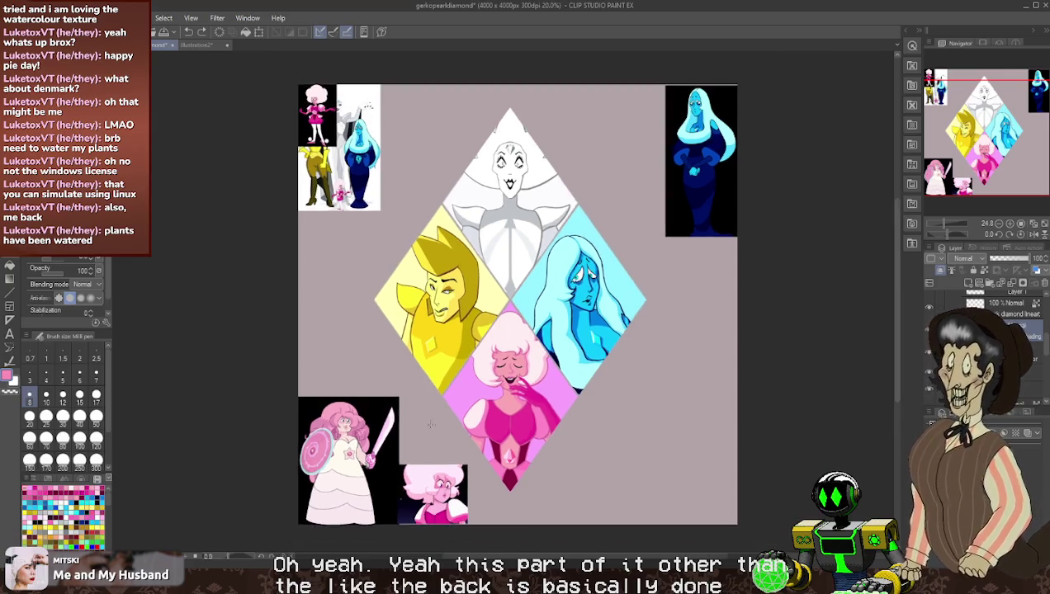
pyautogui.scroll(1, 608, 294)
pyautogui.scroll(1, 543, 327)
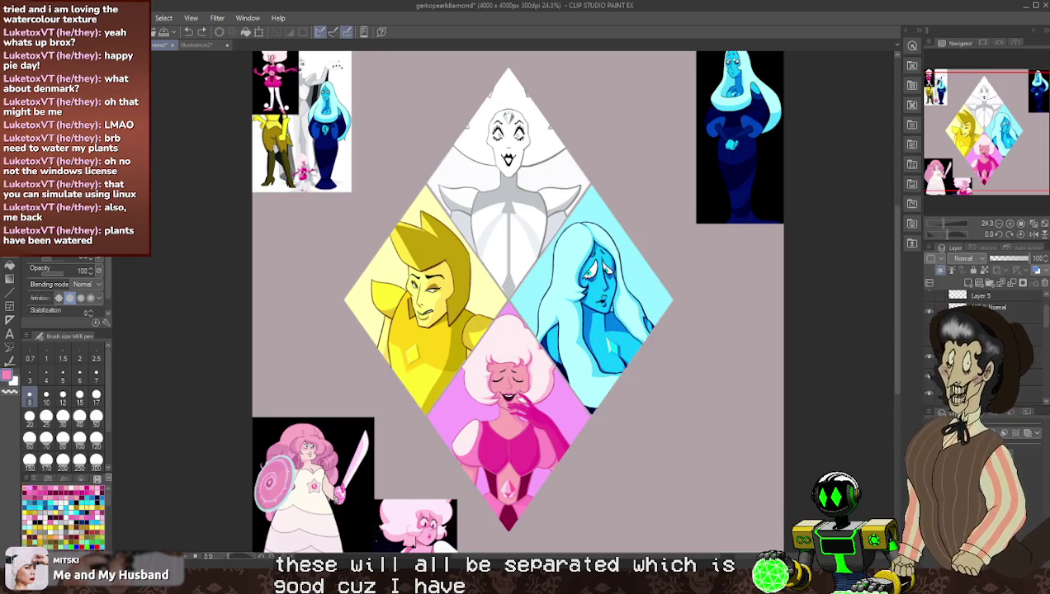
pyautogui.hotkey('alt', ']')
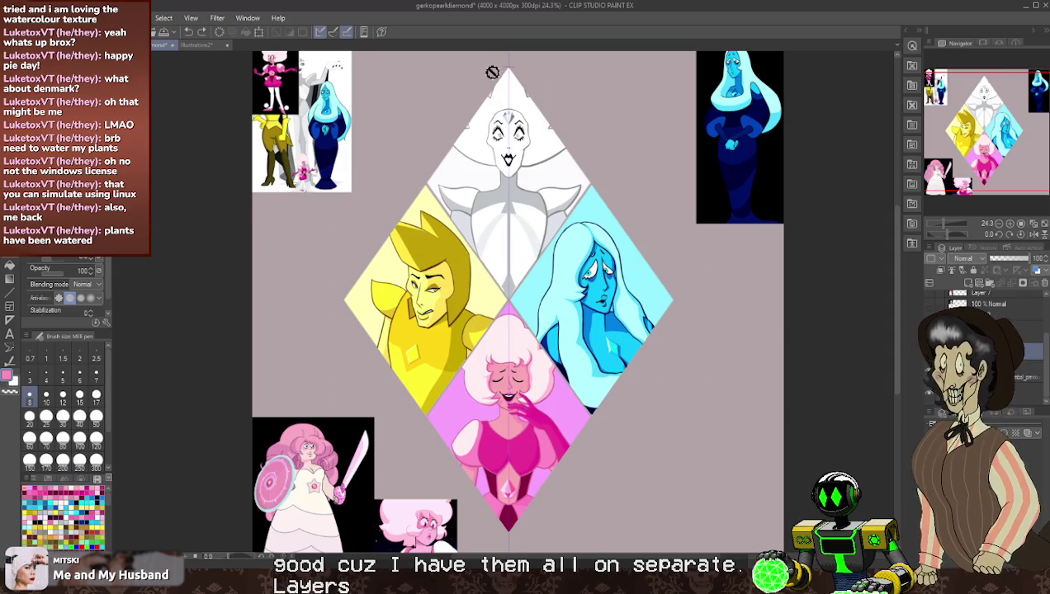
pyautogui.hotkey('alt', '[')
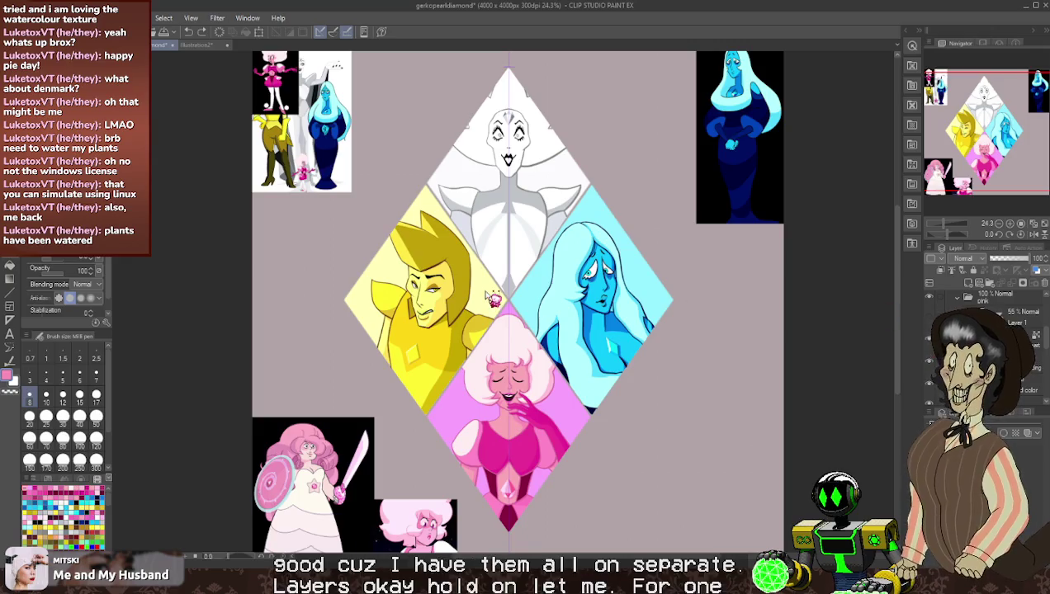
# - Save the artwork and collapse the pink and diamonds layer folders
pyautogui.hotkey('ctrl', 's')
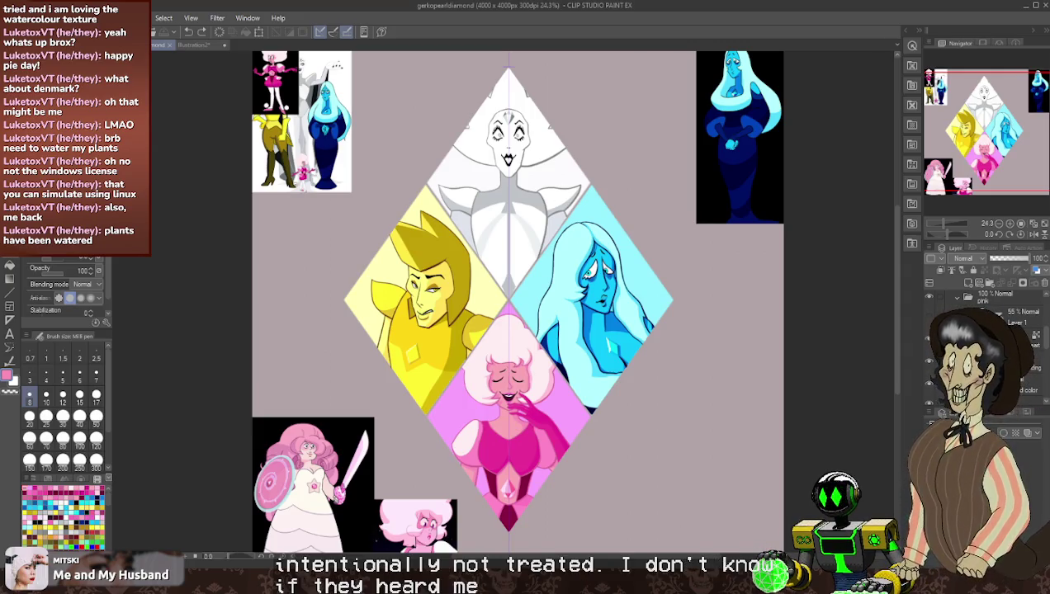
pyautogui.click(961, 296)
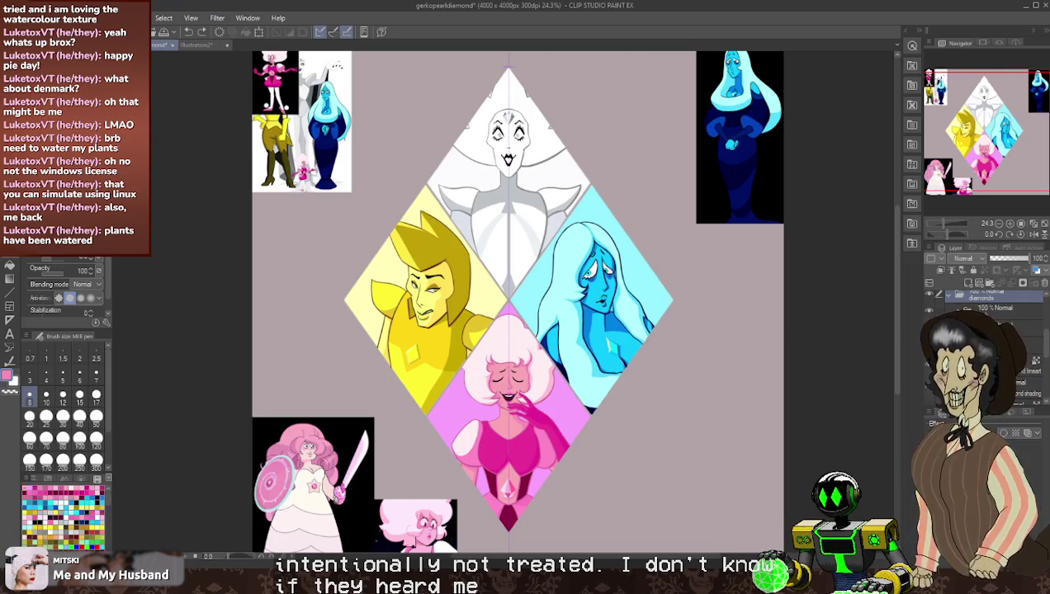
pyautogui.click(950, 295)
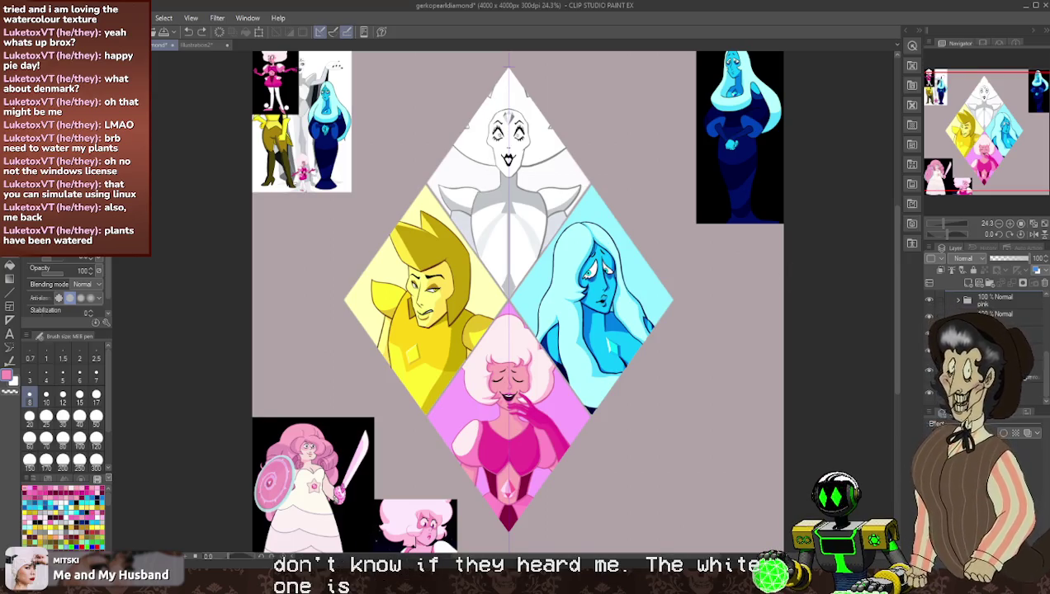
pyautogui.scroll(-1, 983, 330)
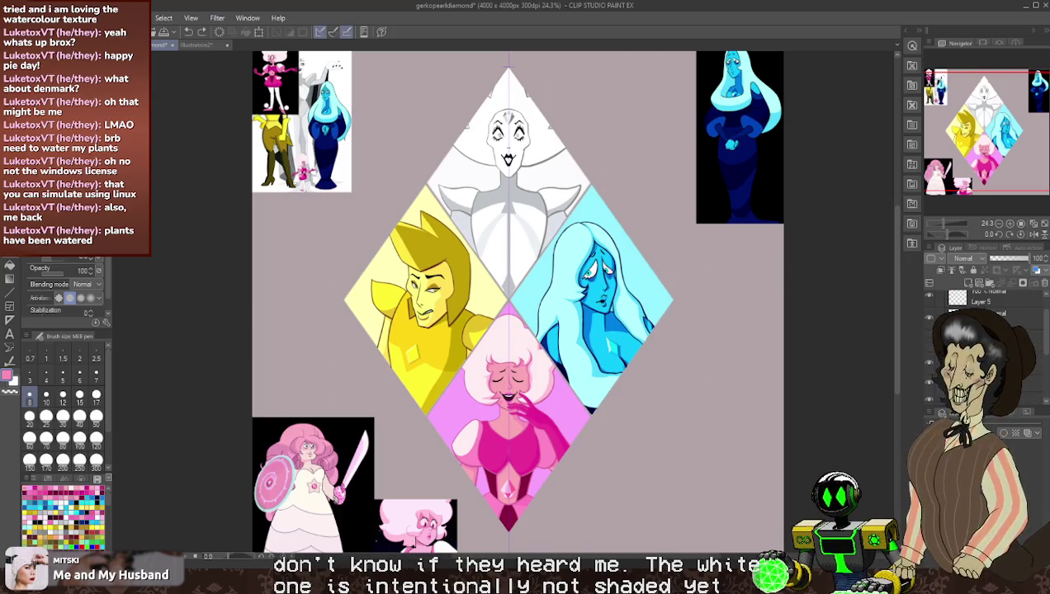
pyautogui.scroll(-2, 982, 346)
pyautogui.scroll(-2, 693, 253)
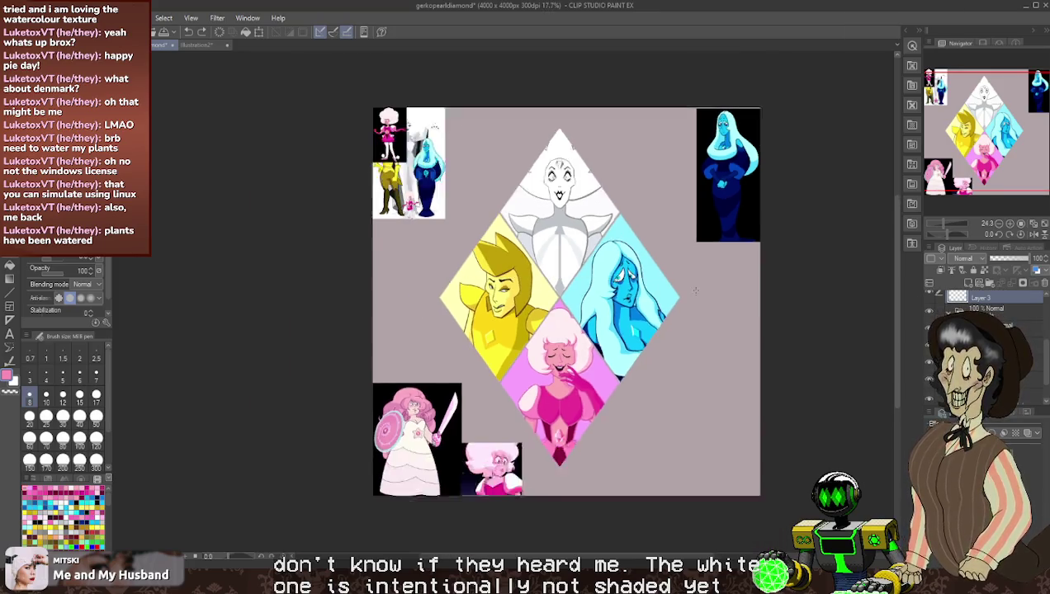
pyautogui.scroll(-1, 693, 254)
pyautogui.scroll(3, 501, 156)
pyautogui.scroll(2, 684, 244)
pyautogui.scroll(-1, 683, 244)
pyautogui.scroll(1, 684, 244)
pyautogui.scroll(1, 679, 238)
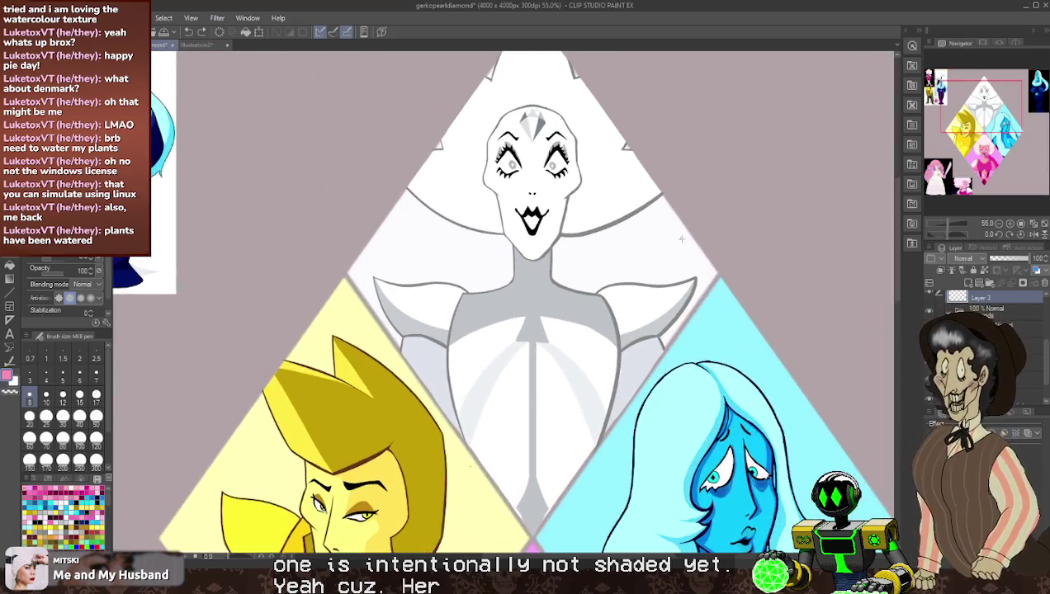
pyautogui.scroll(-1, 572, 133)
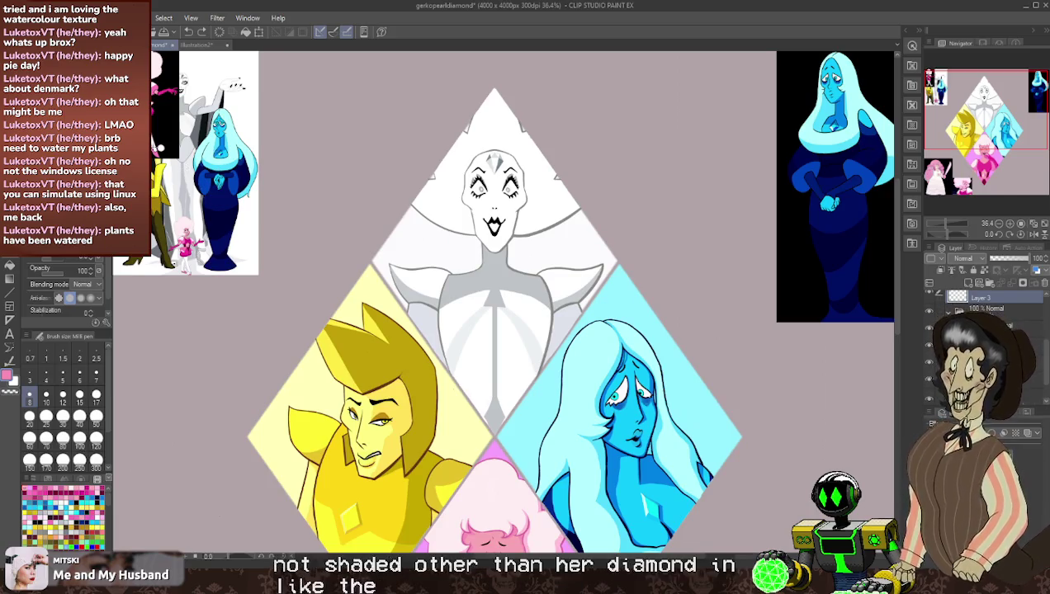
pyautogui.scroll(2, 503, 301)
pyautogui.scroll(1, 327, 100)
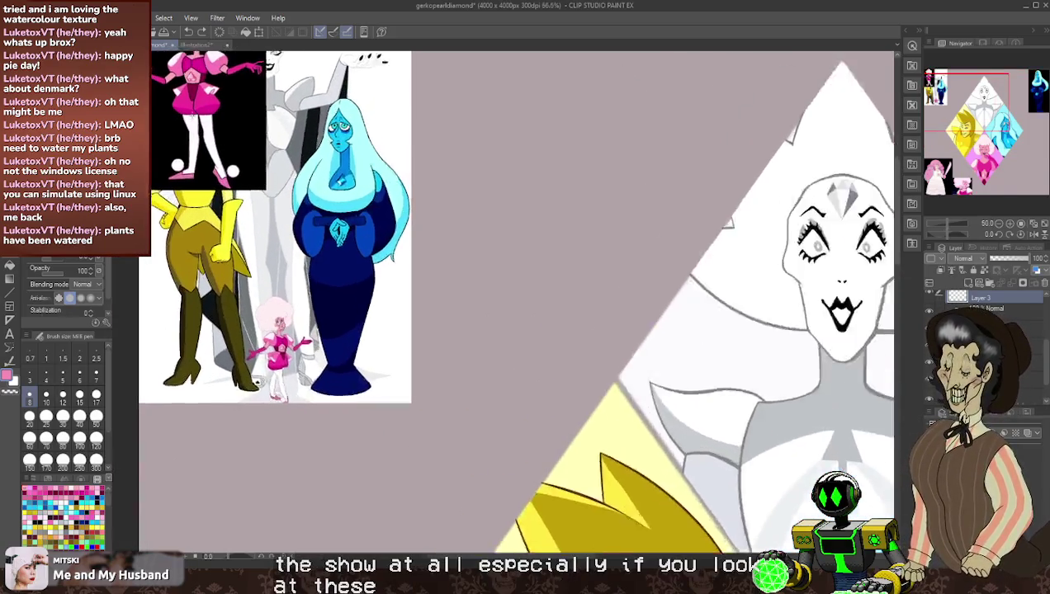
pyautogui.scroll(1, 327, 100)
pyautogui.scroll(1, 327, 99)
pyautogui.scroll(1, 327, 100)
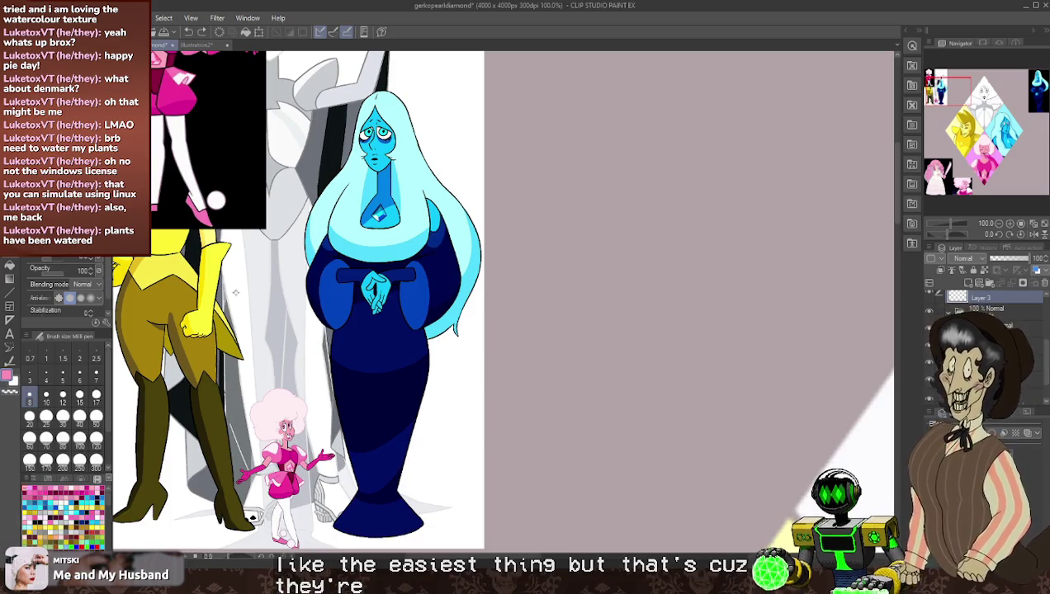
pyautogui.scroll(-1, 389, 245)
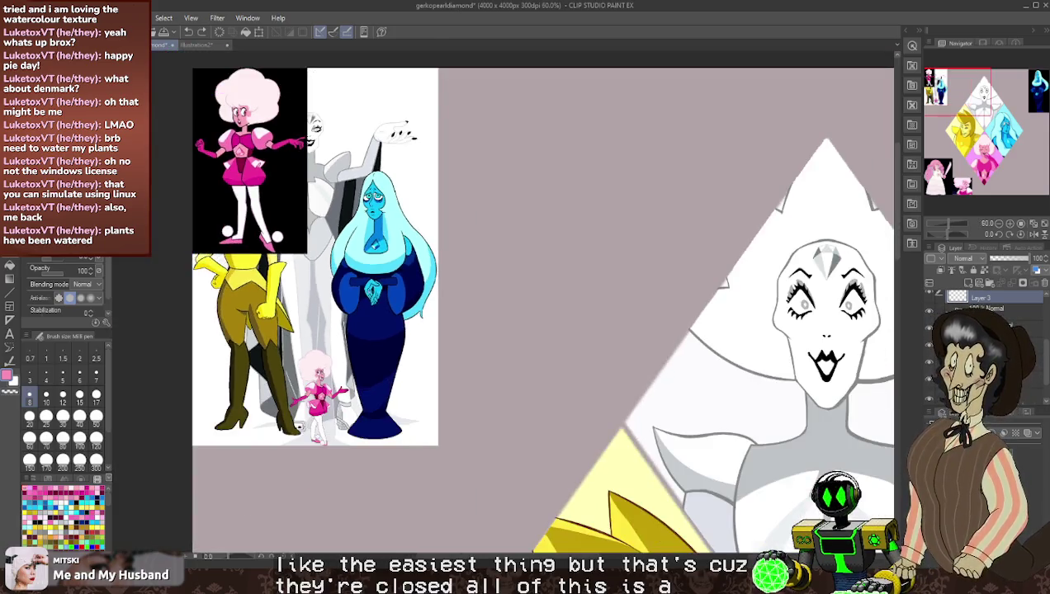
pyautogui.scroll(-1, 390, 245)
pyautogui.scroll(-1, 390, 245)
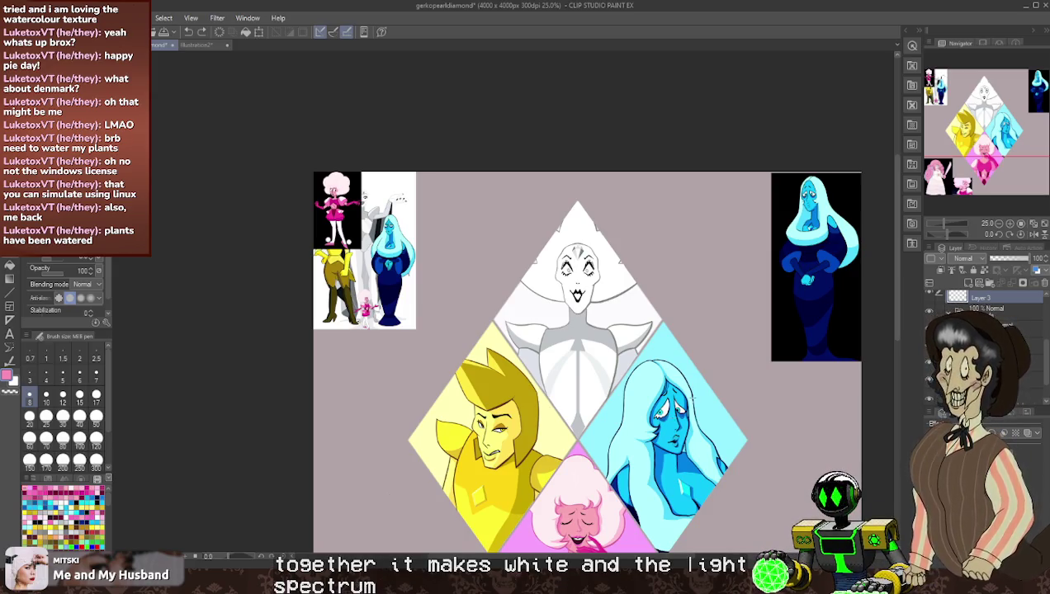
pyautogui.scroll(-3, 753, 415)
# - Delete the pink and Blue Diamond reference images from the canvas
pyautogui.scroll(-1, 753, 416)
pyautogui.scroll(1, 757, 312)
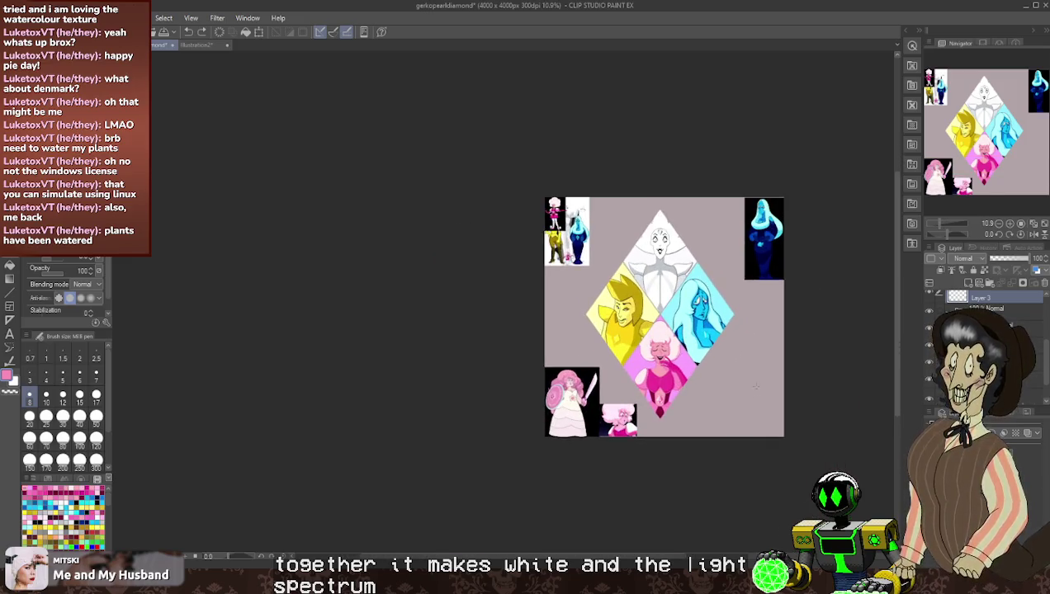
pyautogui.scroll(1, 757, 312)
pyautogui.scroll(2, 757, 313)
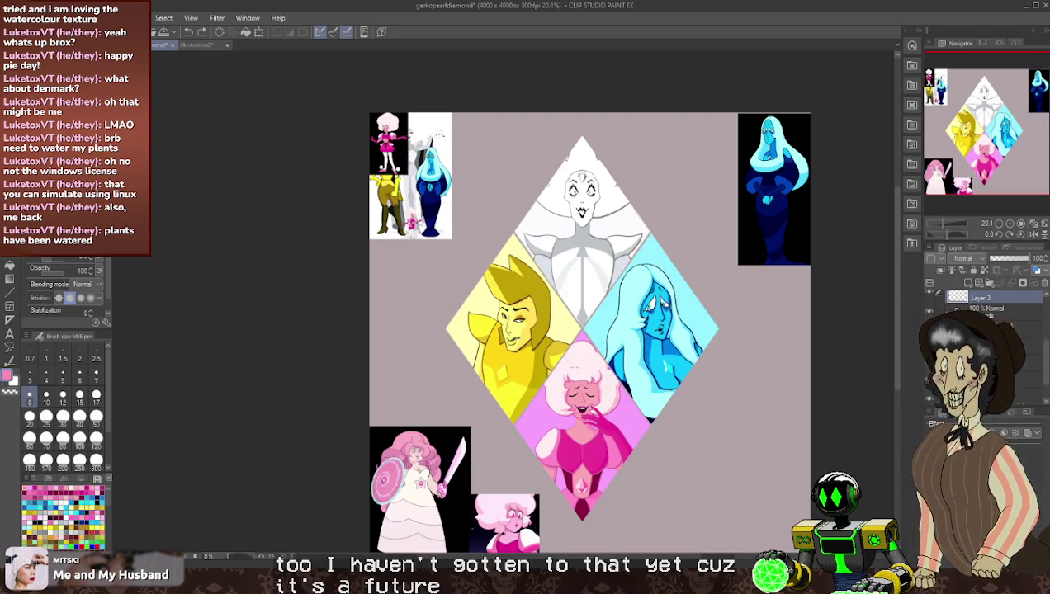
pyautogui.scroll(-2, 583, 426)
pyautogui.scroll(1, 583, 426)
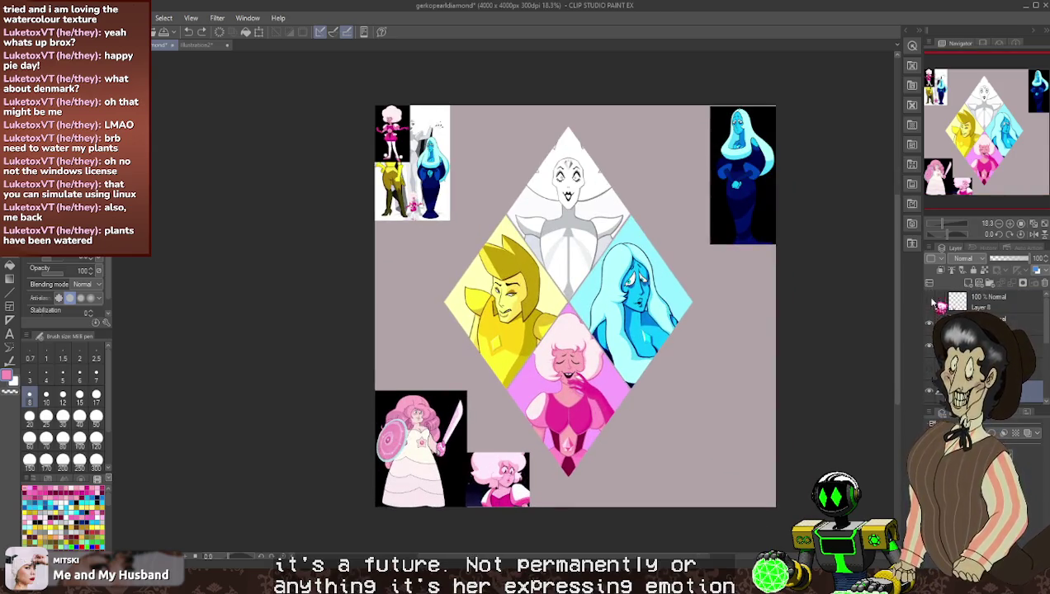
pyautogui.press('Delete')
pyautogui.press('Delete')
pyautogui.press('Delete')
pyautogui.press('Delete')
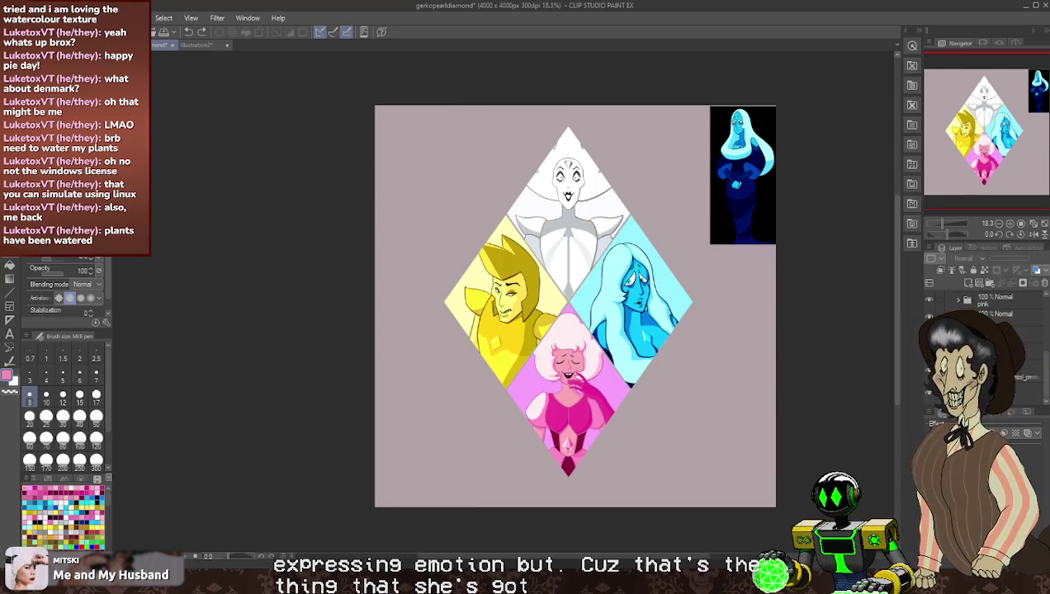
pyautogui.press('Delete')
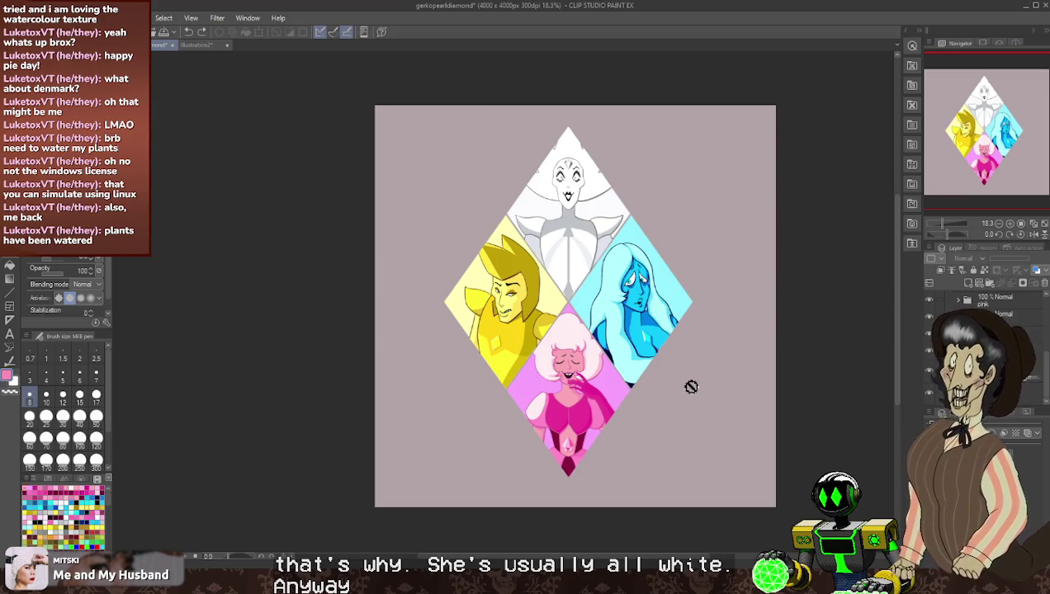
# - Reframe the view on the four-diamond artwork and select one of its layers
pyautogui.scroll(2, 691, 387)
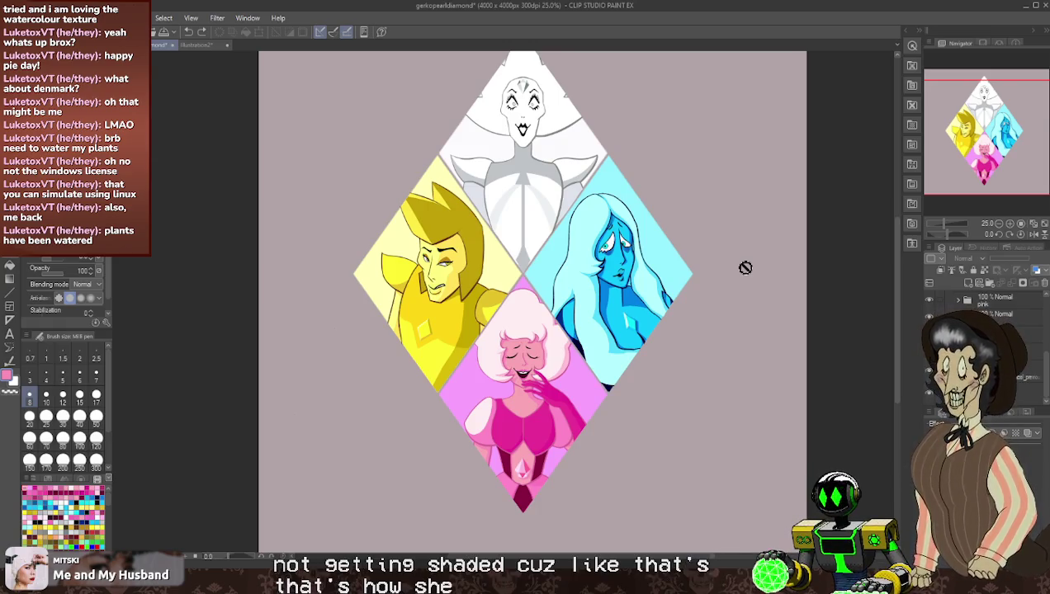
pyautogui.moveTo(654, 129); pyautogui.dragTo(656, 211)
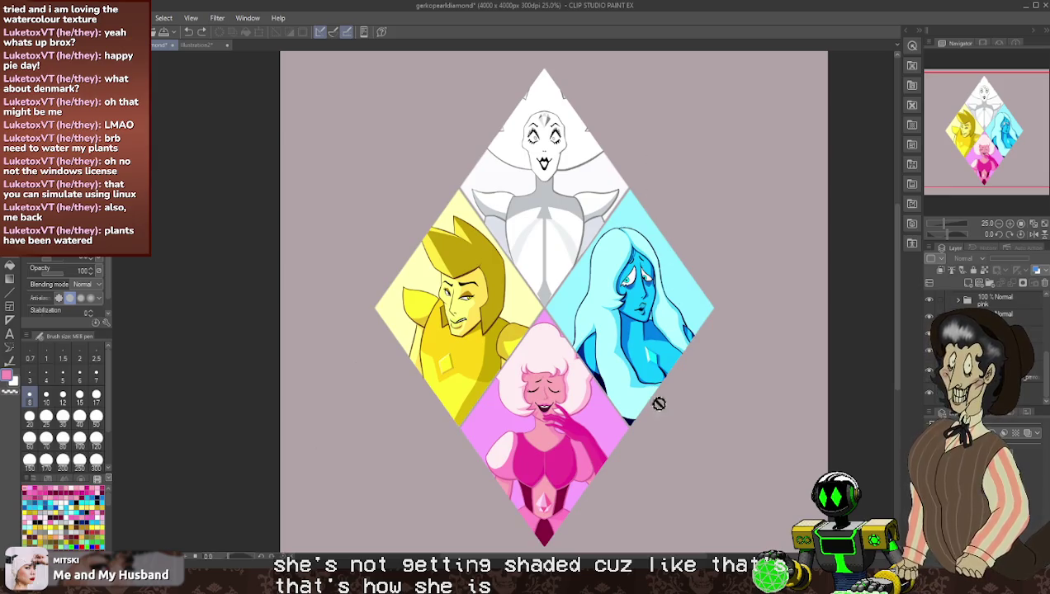
pyautogui.scroll(1, 658, 480)
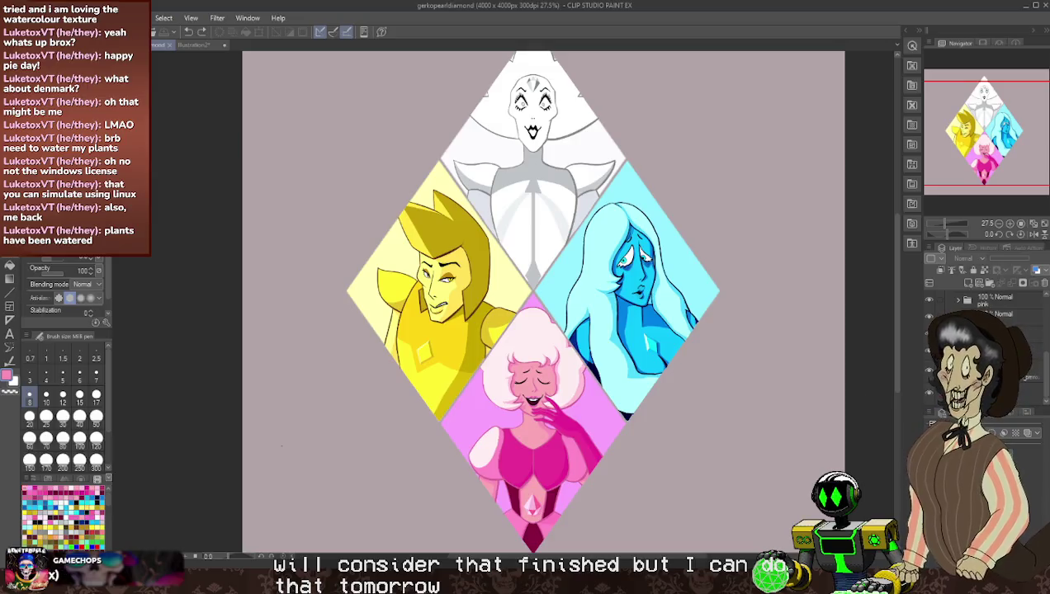
pyautogui.click(974, 300)
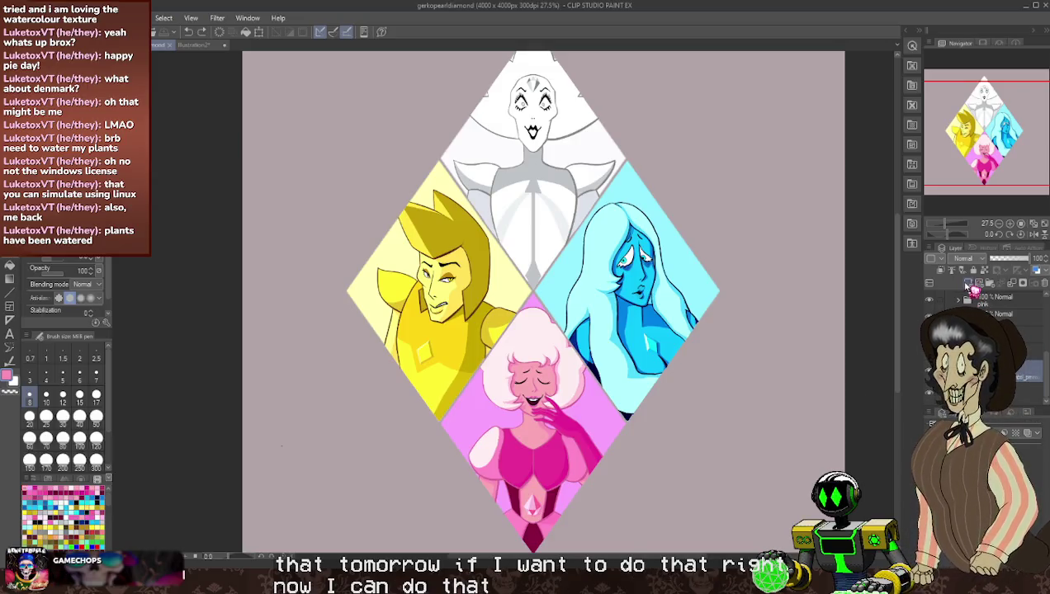
# - Sample the light blue, switch to Fill, and test-toggle the pale diamond backgrounds
pyautogui.keyDown('alt'); pyautogui.click(681, 281); pyautogui.keyUp('alt')
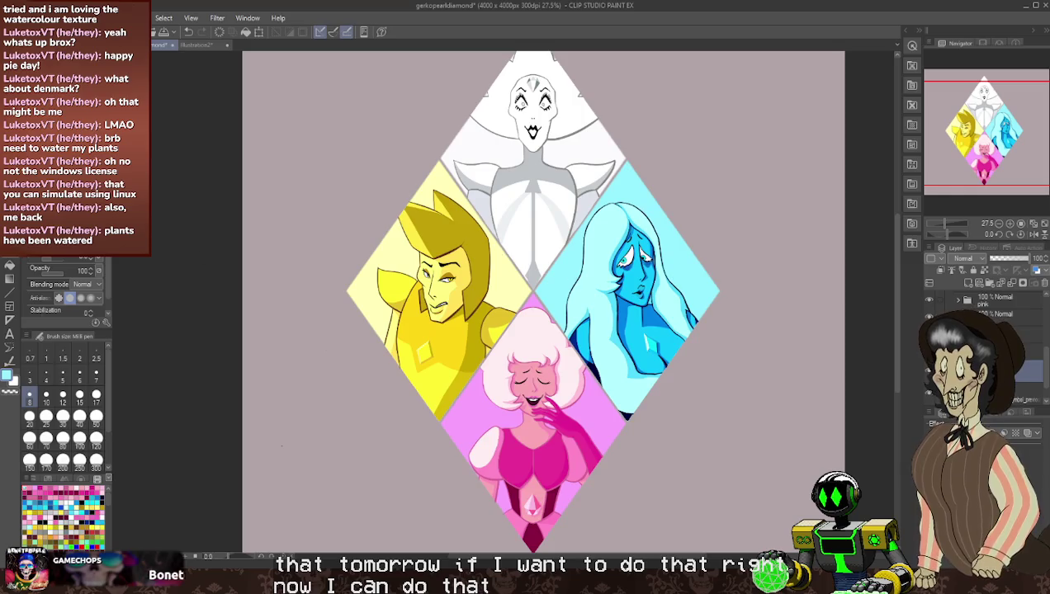
pyautogui.press('g')
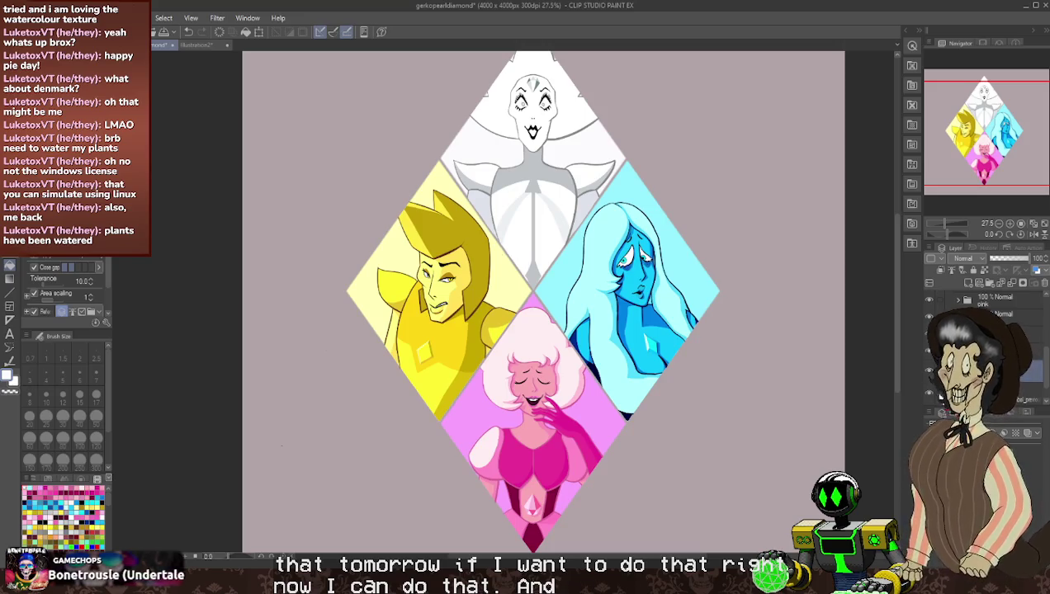
pyautogui.click(931, 397)
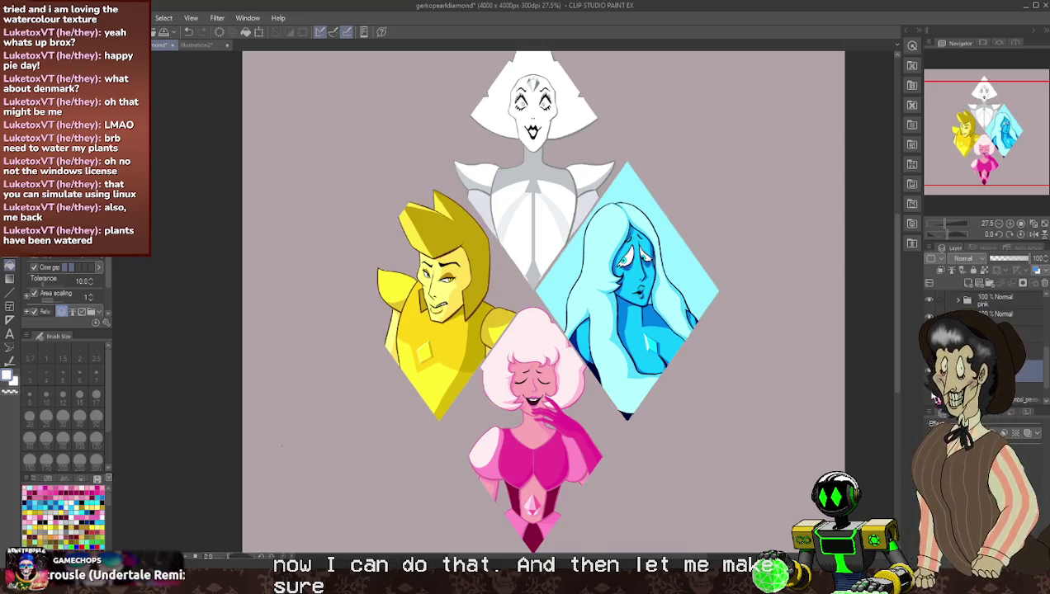
pyautogui.click(934, 401)
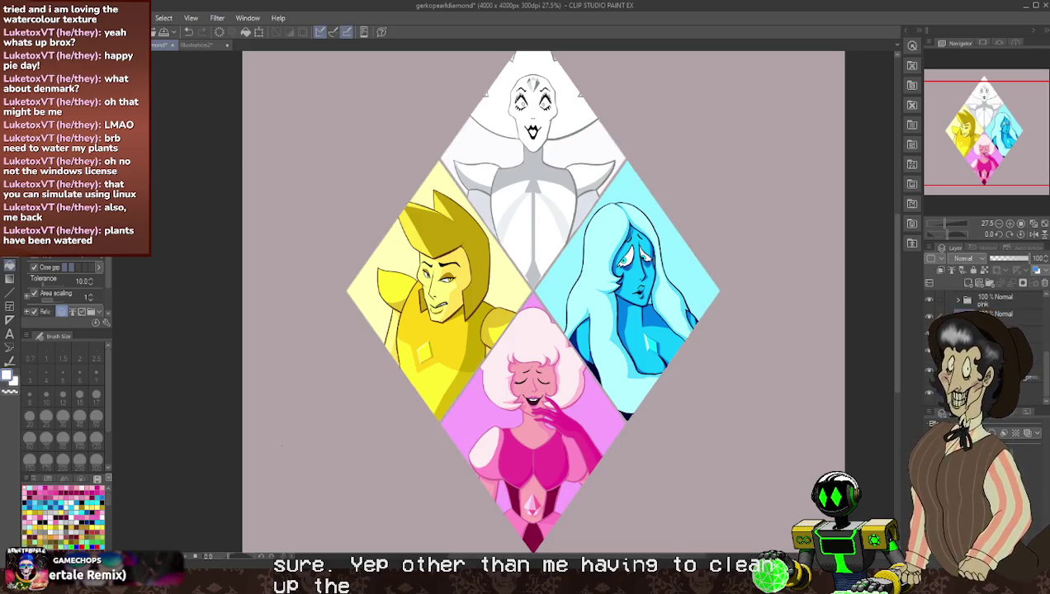
pyautogui.click(994, 314)
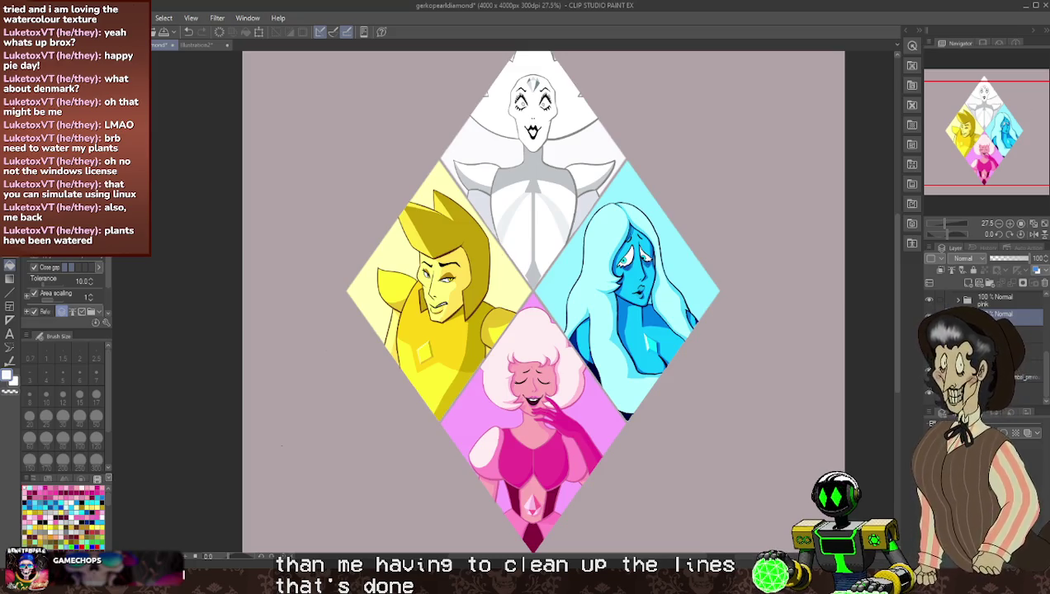
# - Hide the coloured diamond background layers behind the characters
pyautogui.scroll(-2, 982, 330)
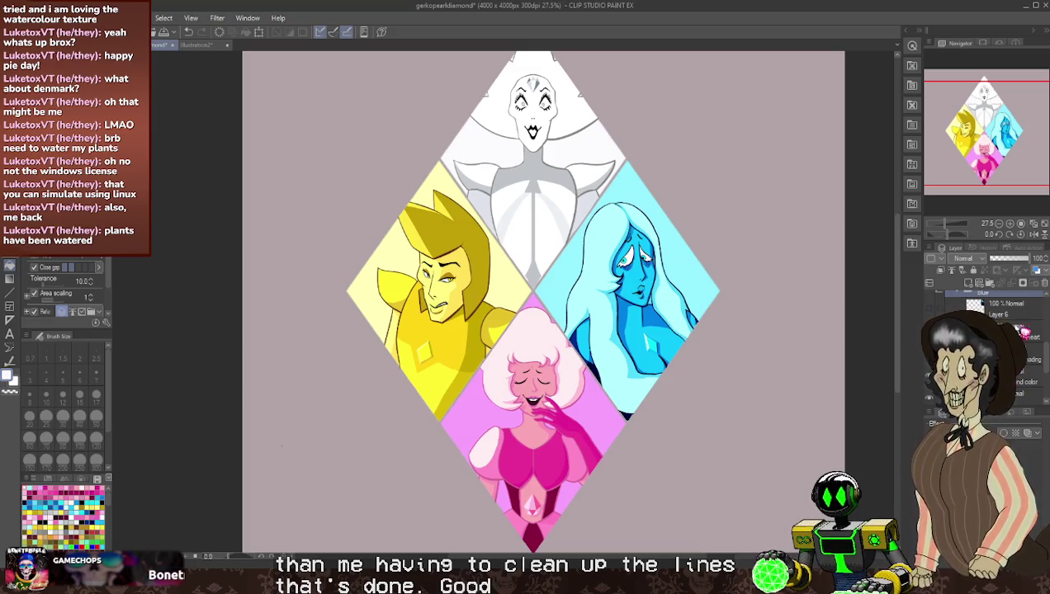
pyautogui.scroll(-1, 1019, 328)
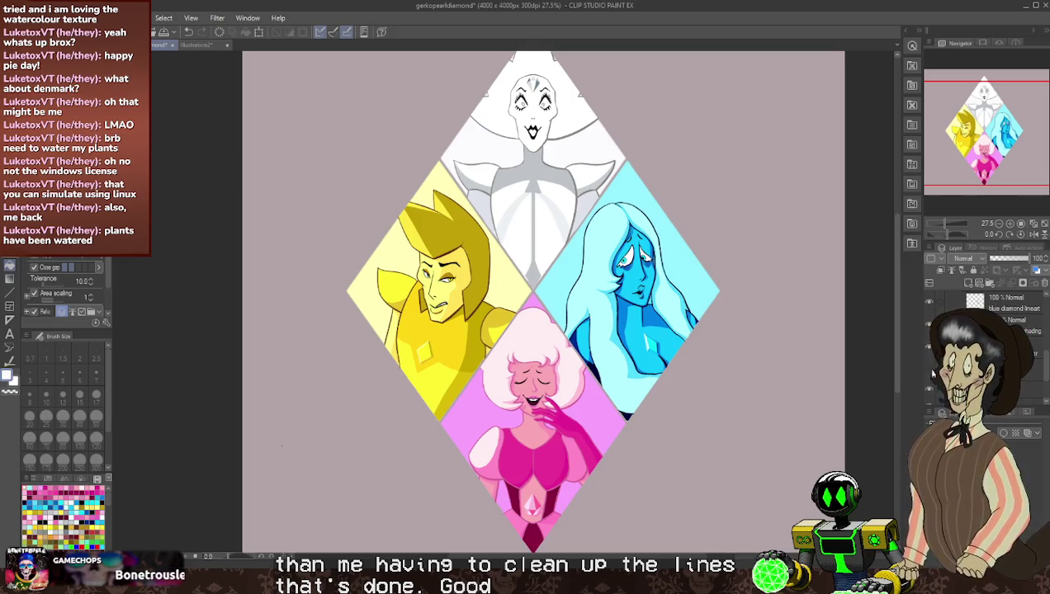
pyautogui.scroll(-2, 934, 373)
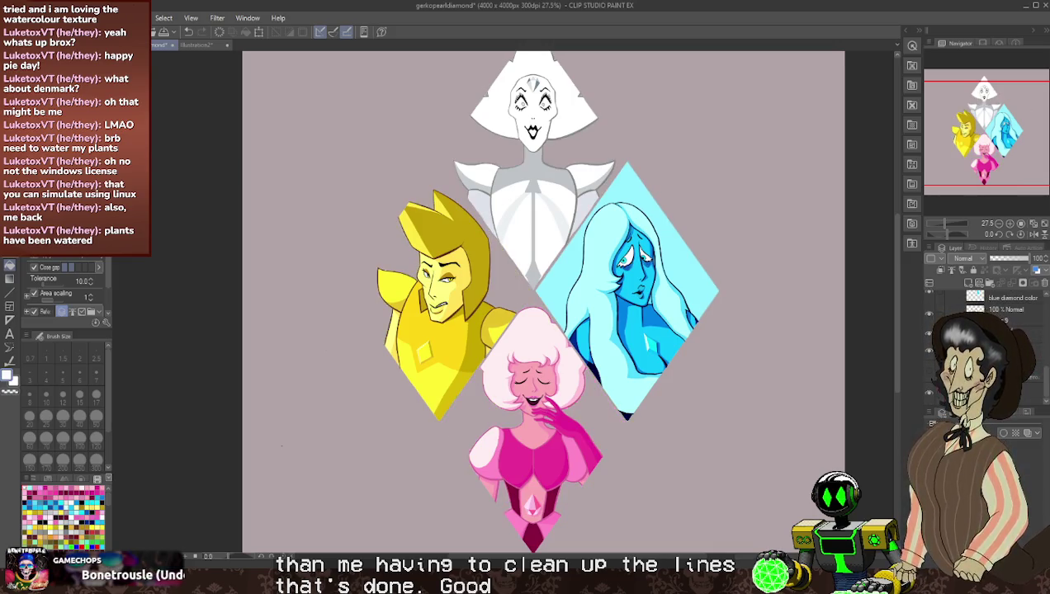
pyautogui.click(929, 299)
pyautogui.click(929, 315)
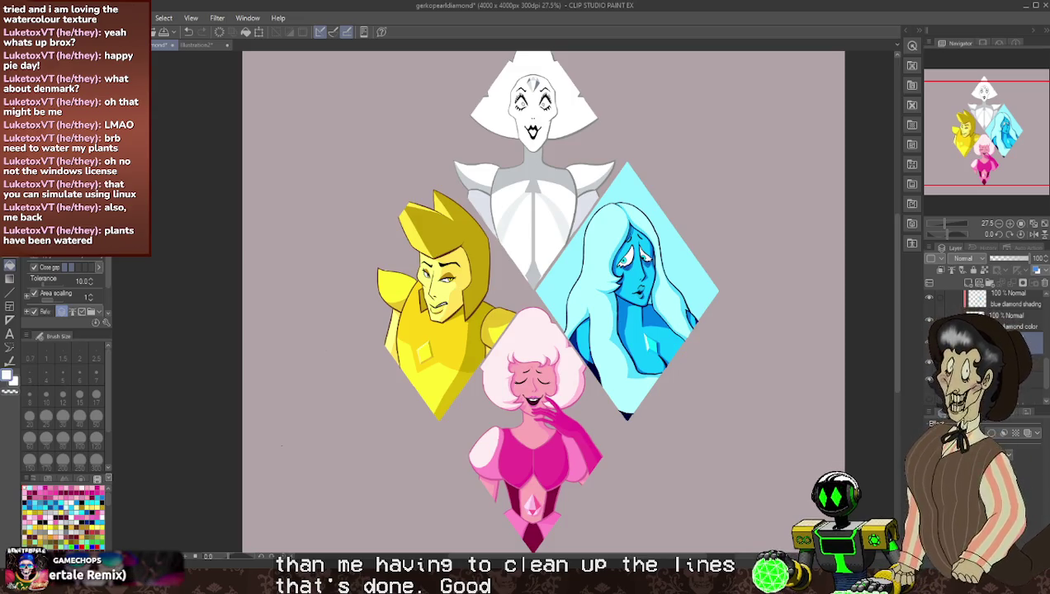
pyautogui.scroll(2, 666, 334)
pyautogui.scroll(1, 666, 335)
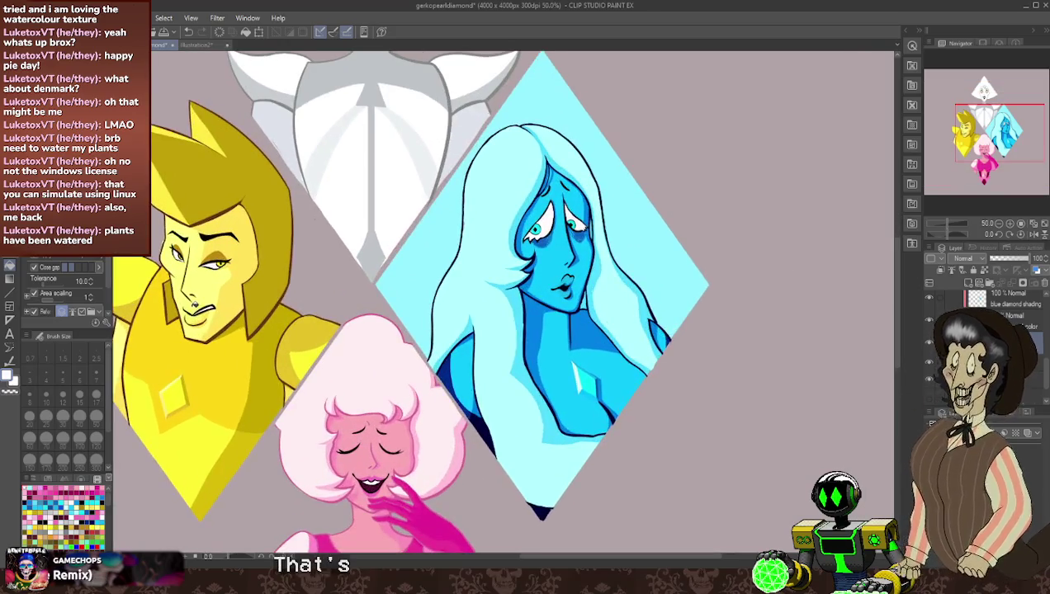
pyautogui.press('u')
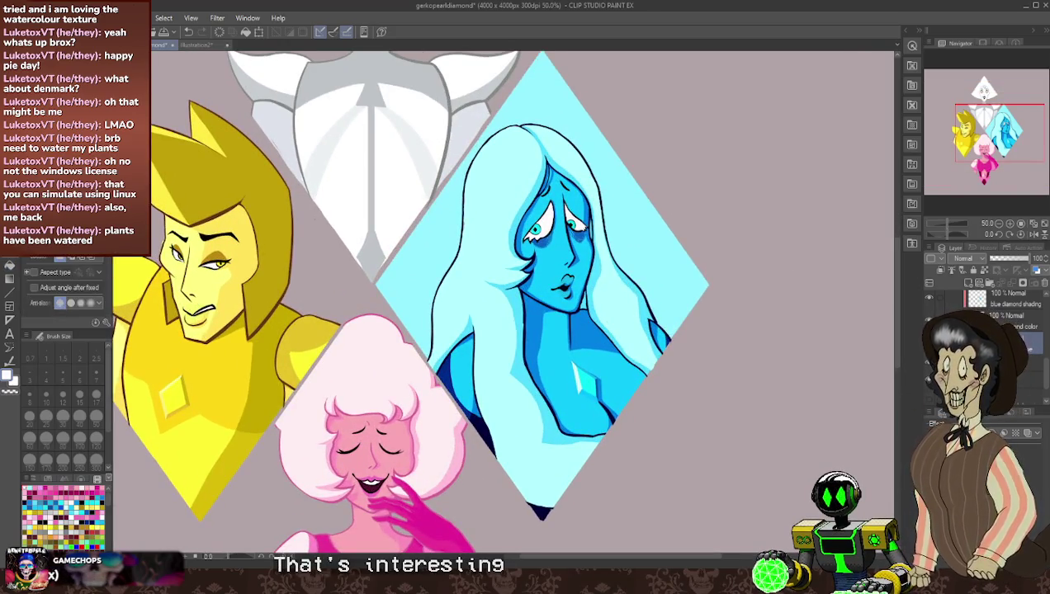
pyautogui.press('g')
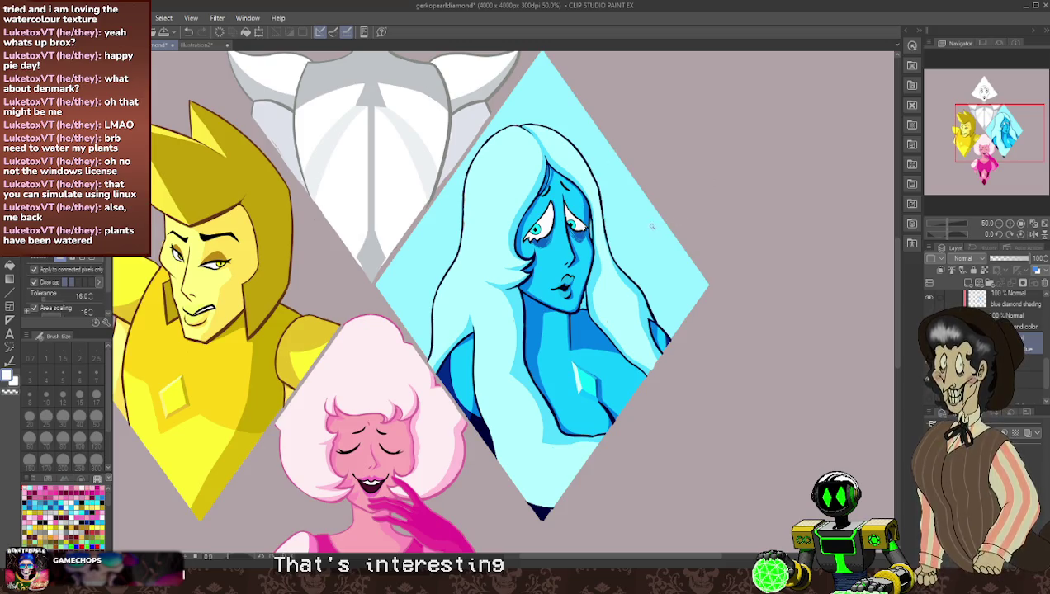
pyautogui.click(638, 224)
pyautogui.scroll(3, 652, 341)
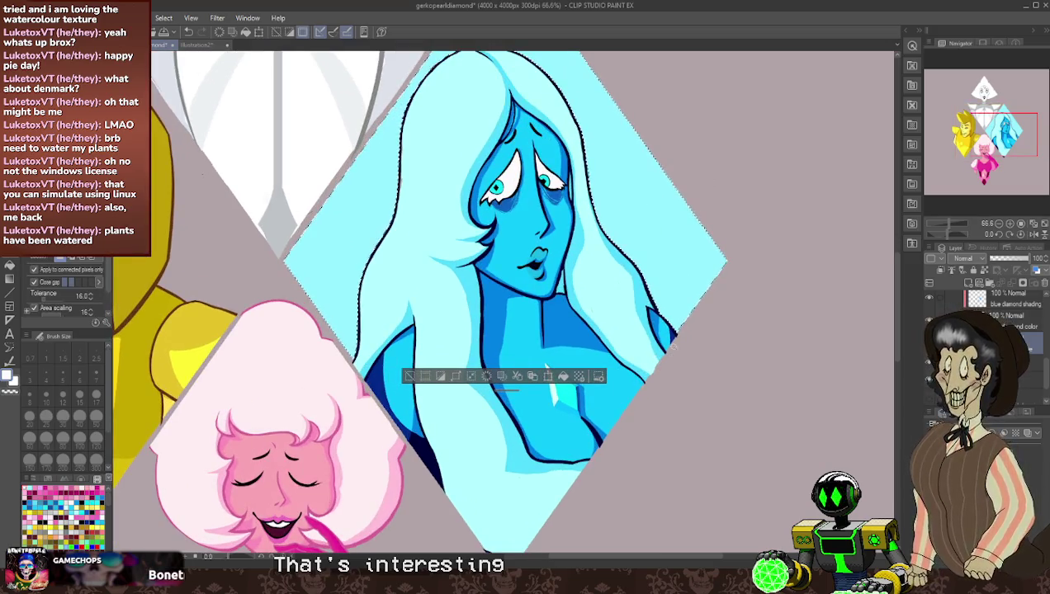
pyautogui.scroll(-3, 627, 413)
pyautogui.scroll(1, 615, 461)
pyautogui.scroll(1, 615, 461)
pyautogui.scroll(1, 635, 446)
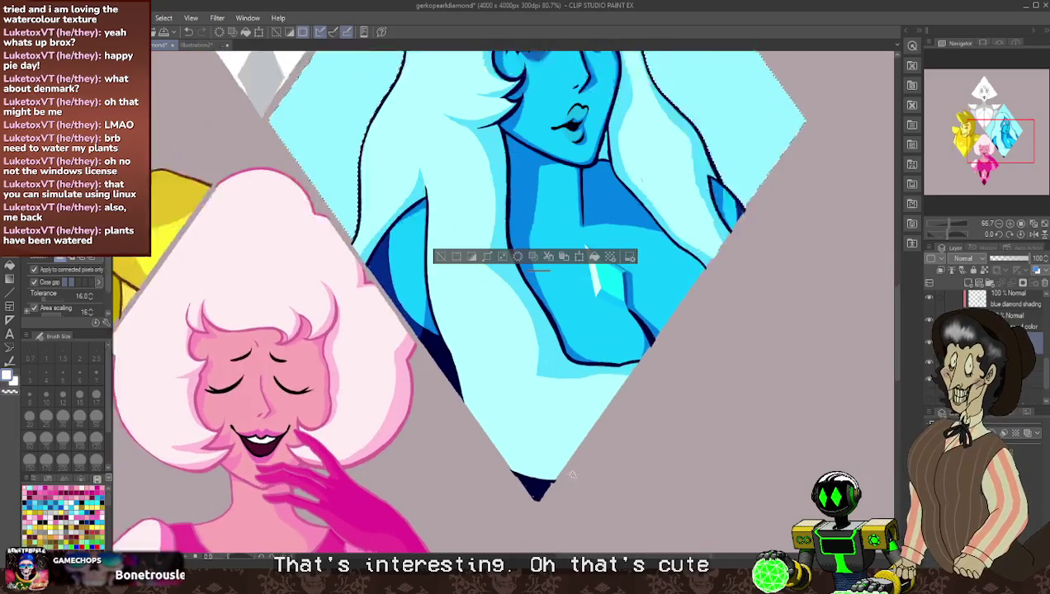
pyautogui.scroll(1, 652, 433)
pyautogui.scroll(1, 670, 417)
pyautogui.scroll(-1, 670, 418)
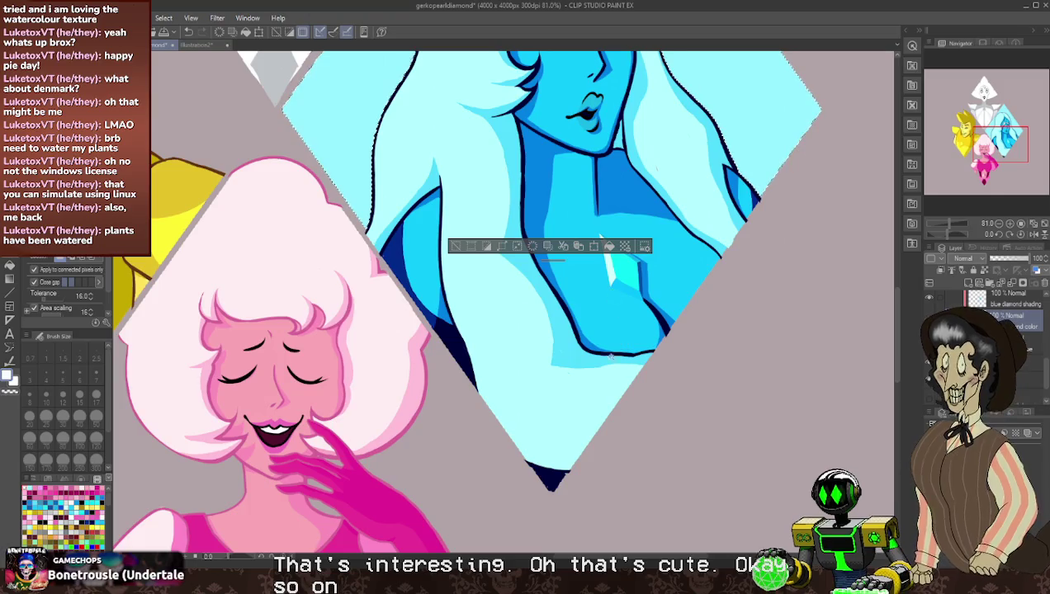
pyautogui.scroll(-1, 700, 384)
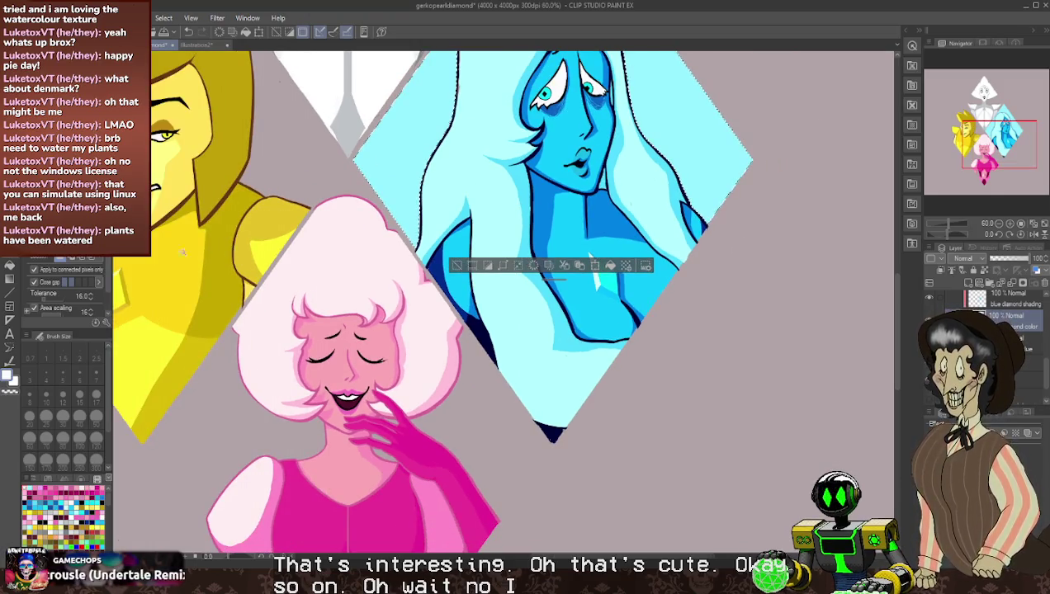
pyautogui.click(463, 247)
pyautogui.scroll(-1, 381, 210)
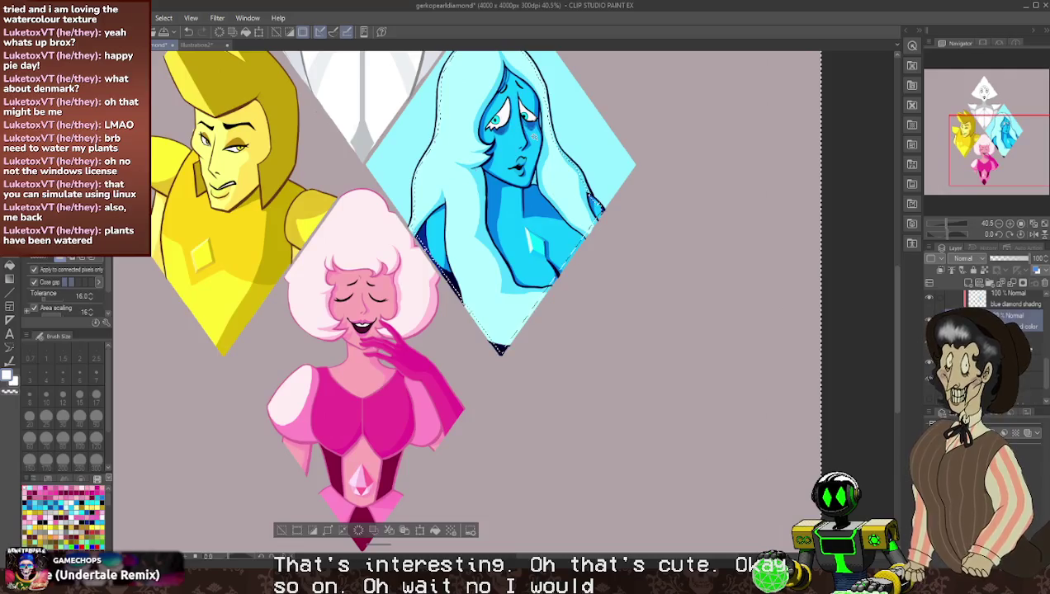
pyautogui.scroll(1, 850, 338)
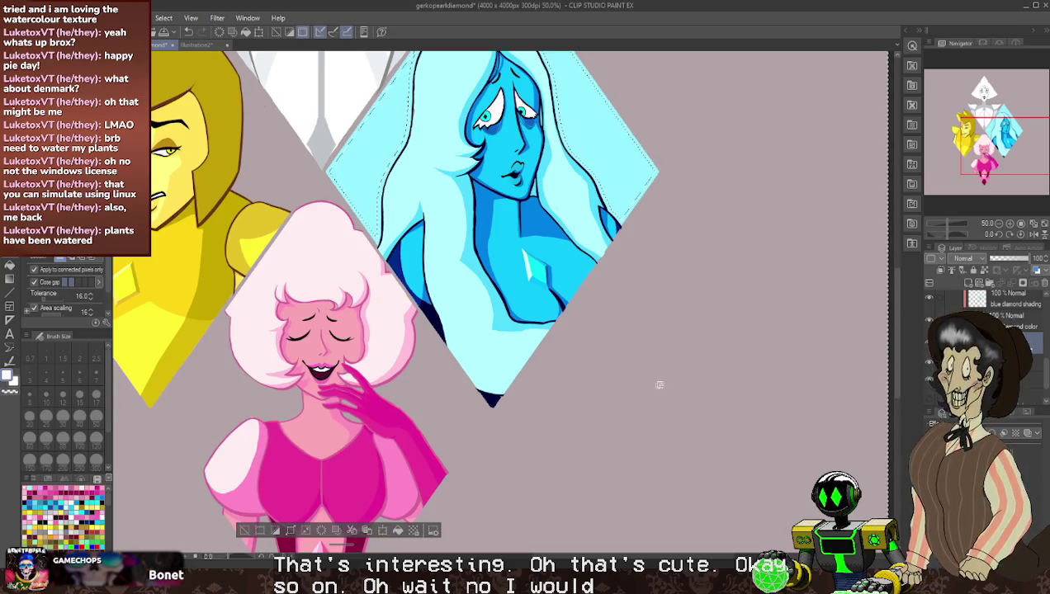
pyautogui.scroll(-2, 639, 368)
pyautogui.scroll(-1, 648, 314)
pyautogui.scroll(1, 652, 248)
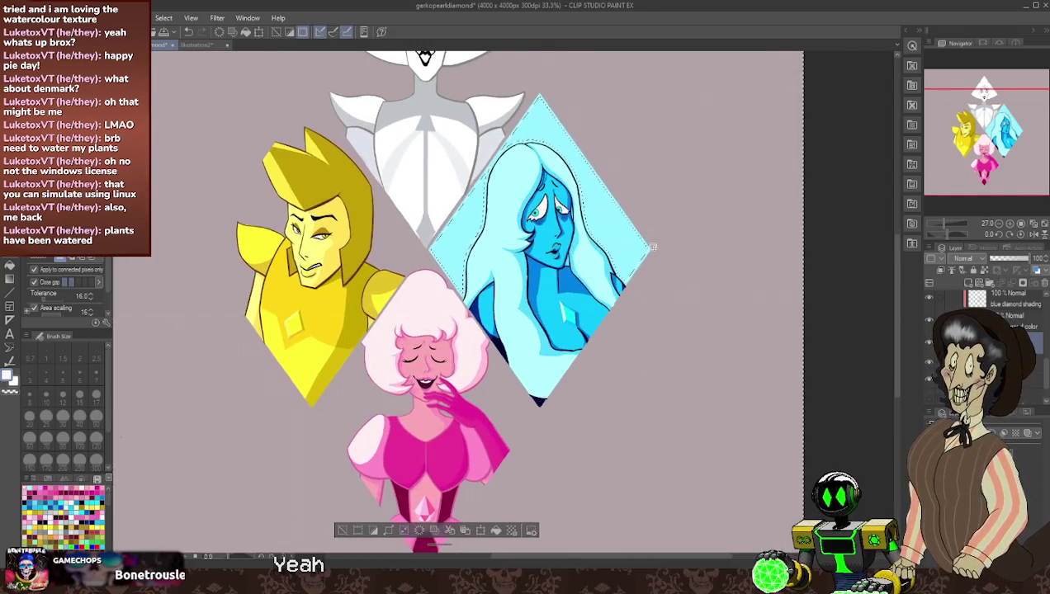
pyautogui.click(339, 534)
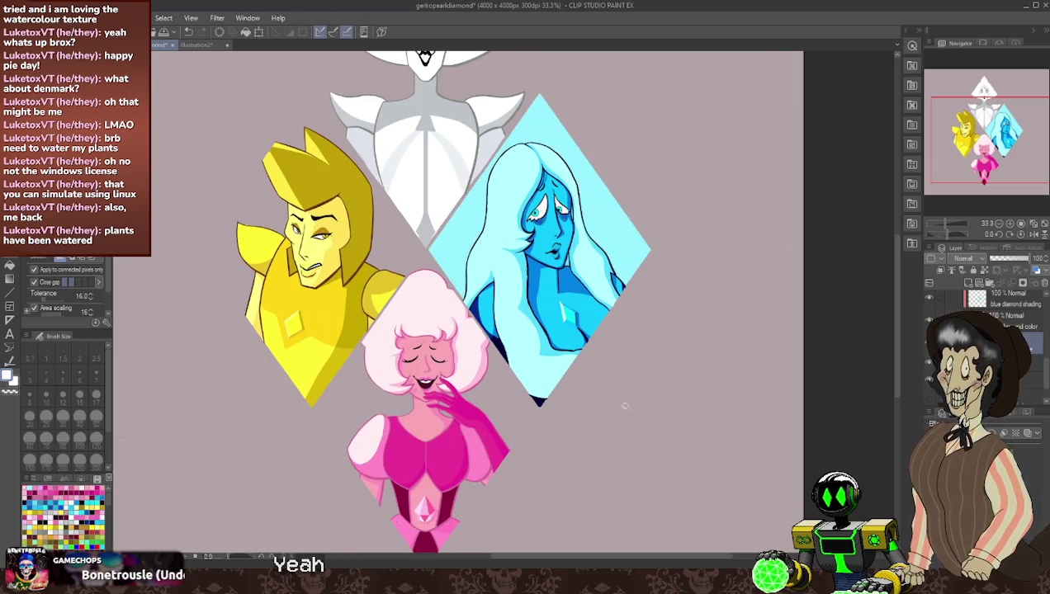
pyautogui.click(658, 421)
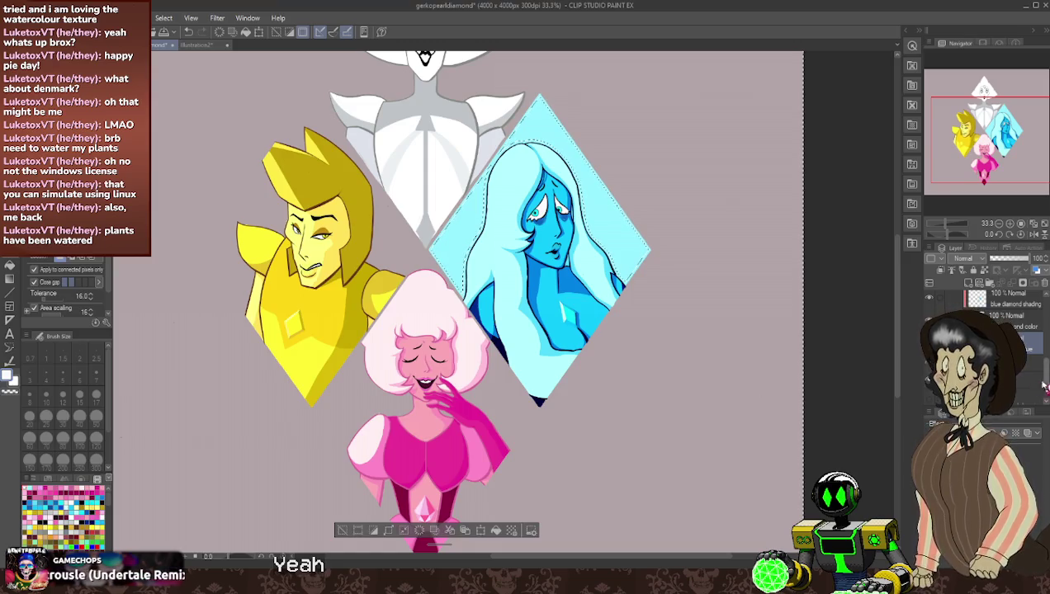
pyautogui.scroll(1, 653, 256)
pyautogui.scroll(1, 654, 255)
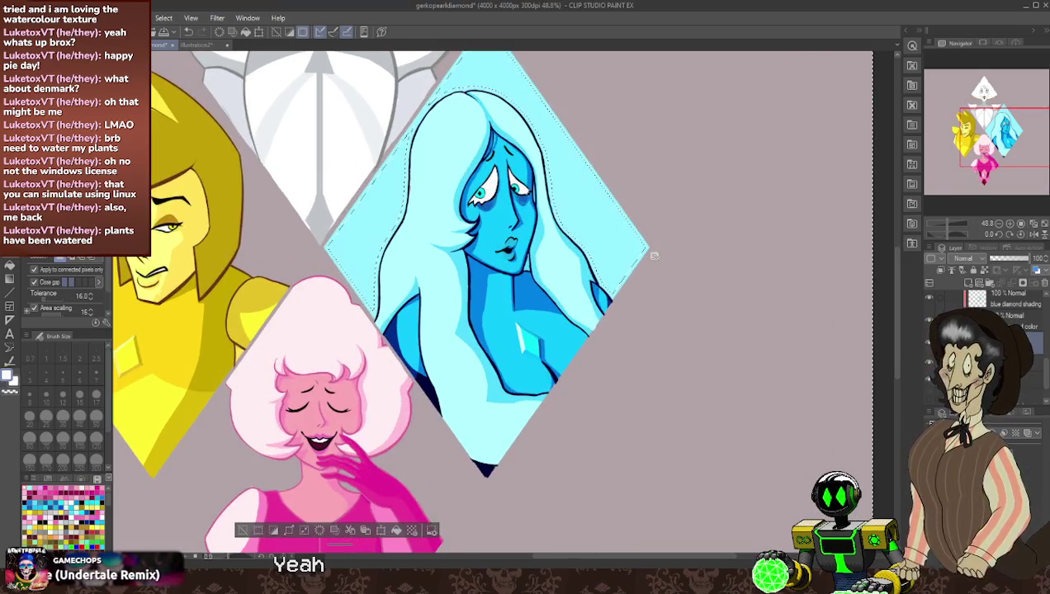
pyautogui.hotkey('ctrl', 'd')
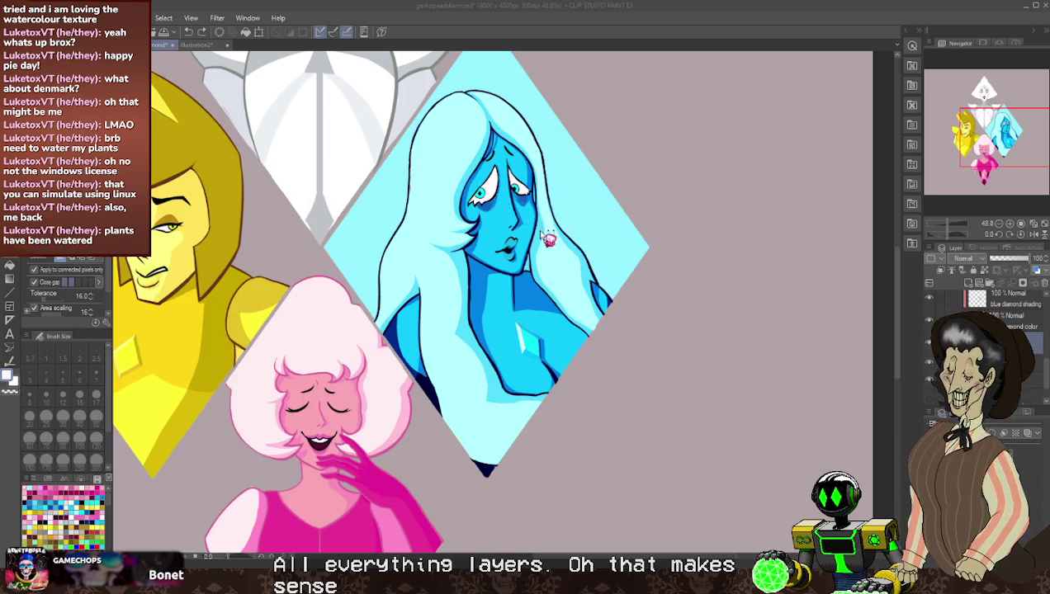
# - Hide Blue Diamond's cyan background and toggle her art's clipping and shading settings
pyautogui.click(930, 321)
pyautogui.click(942, 271)
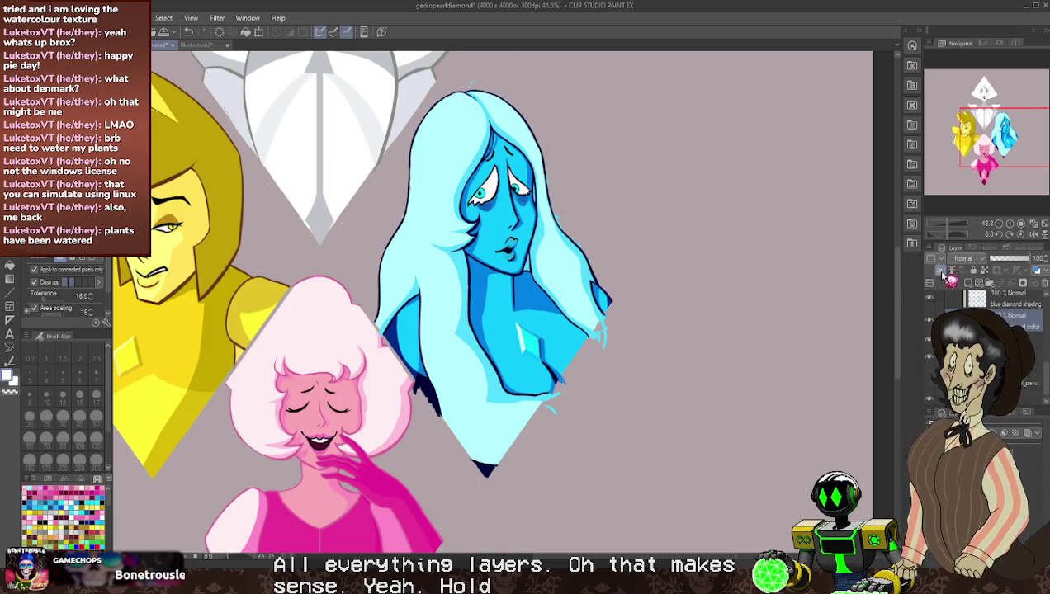
pyautogui.click(942, 272)
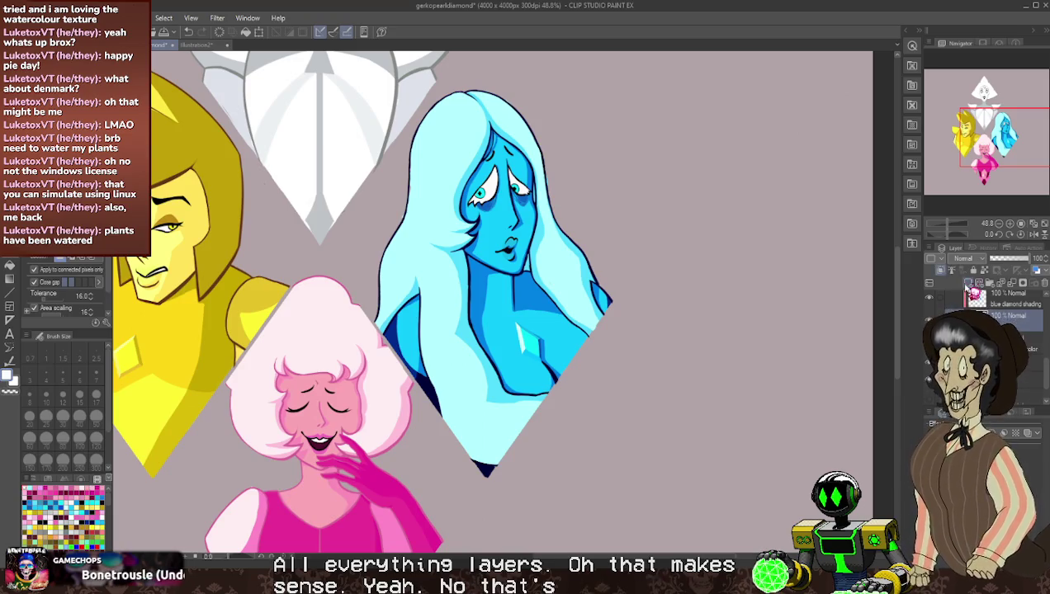
pyautogui.click(942, 273)
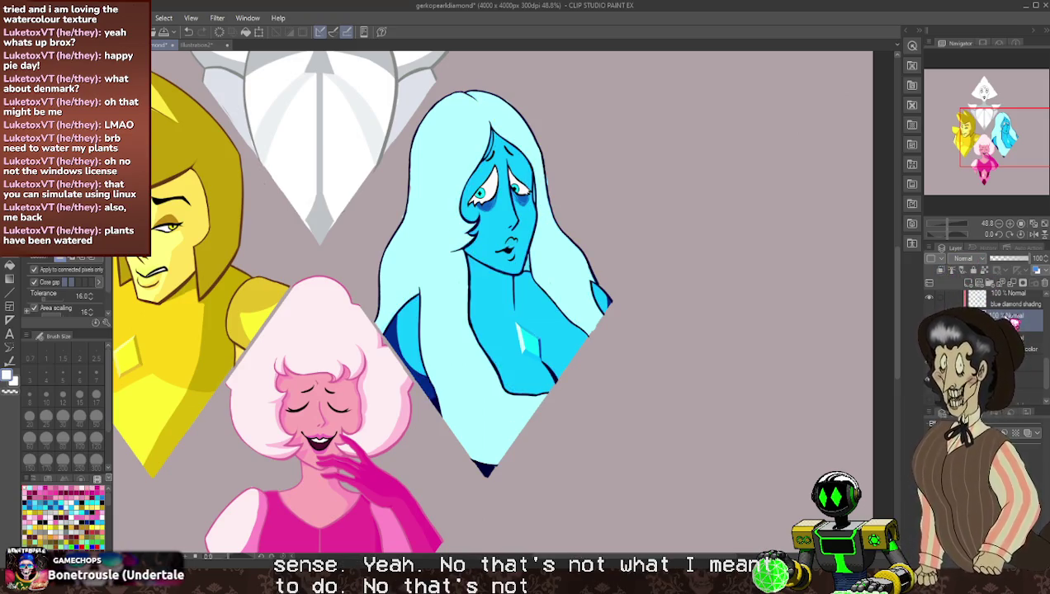
pyautogui.click(942, 273)
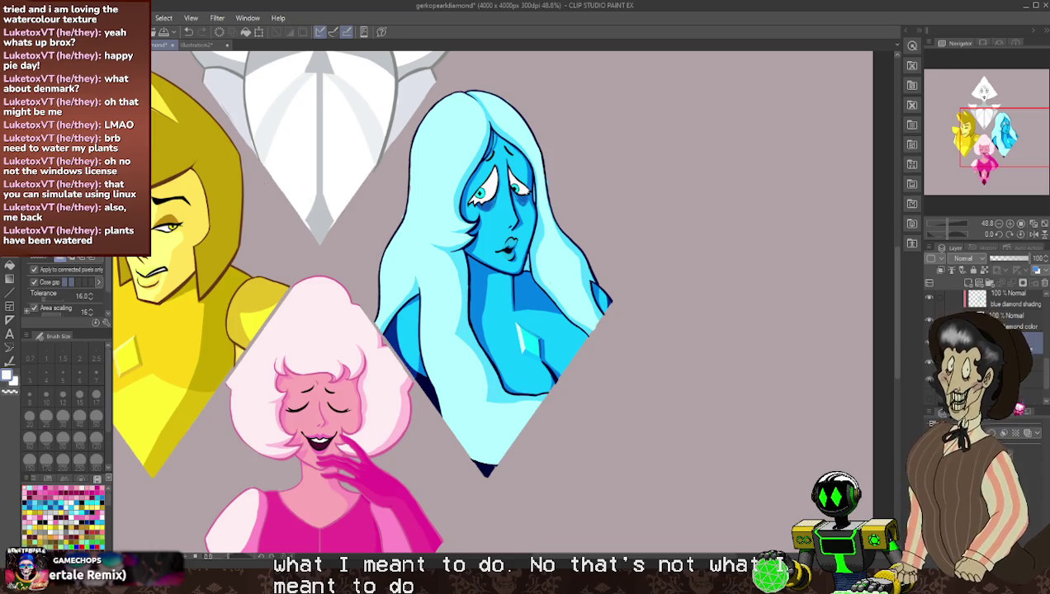
# - Show the diamond colour fills, set tolerance 20, undo a stray fill, and hide the character art
pyautogui.click(617, 224)
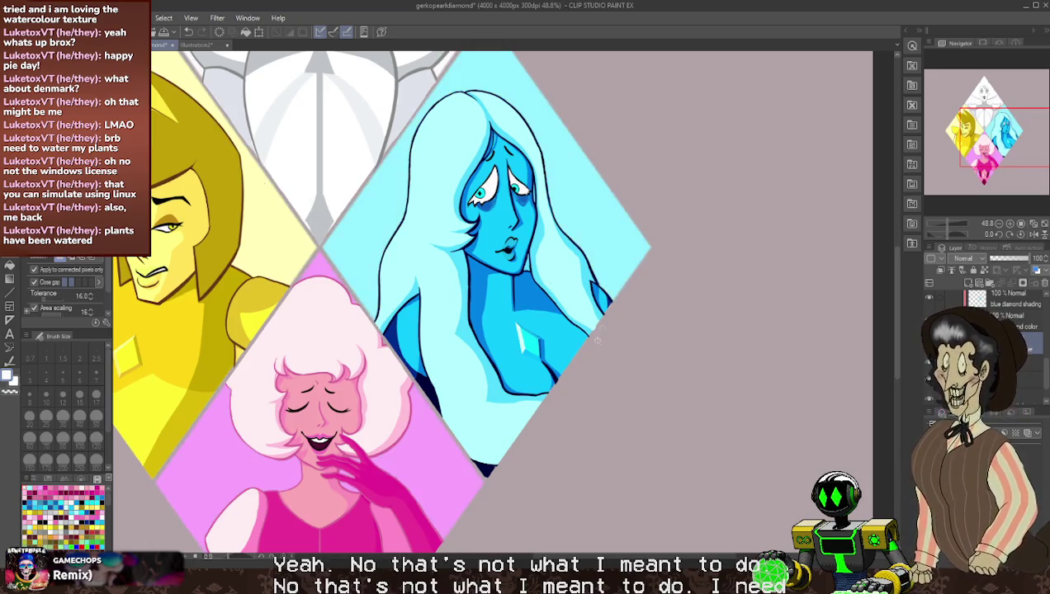
pyautogui.scroll(-1, 61, 284)
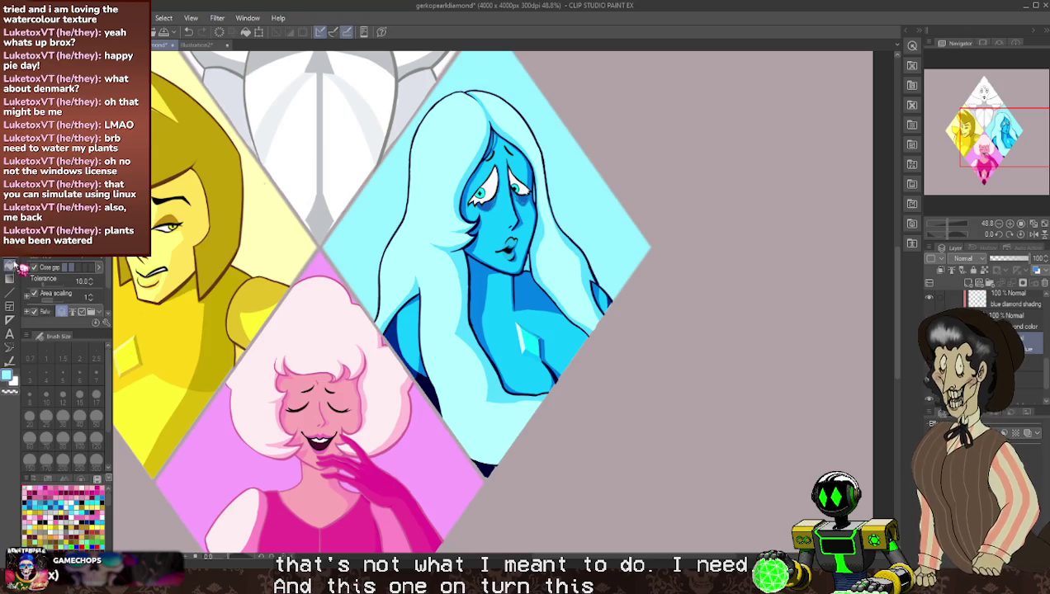
pyautogui.click(62, 280)
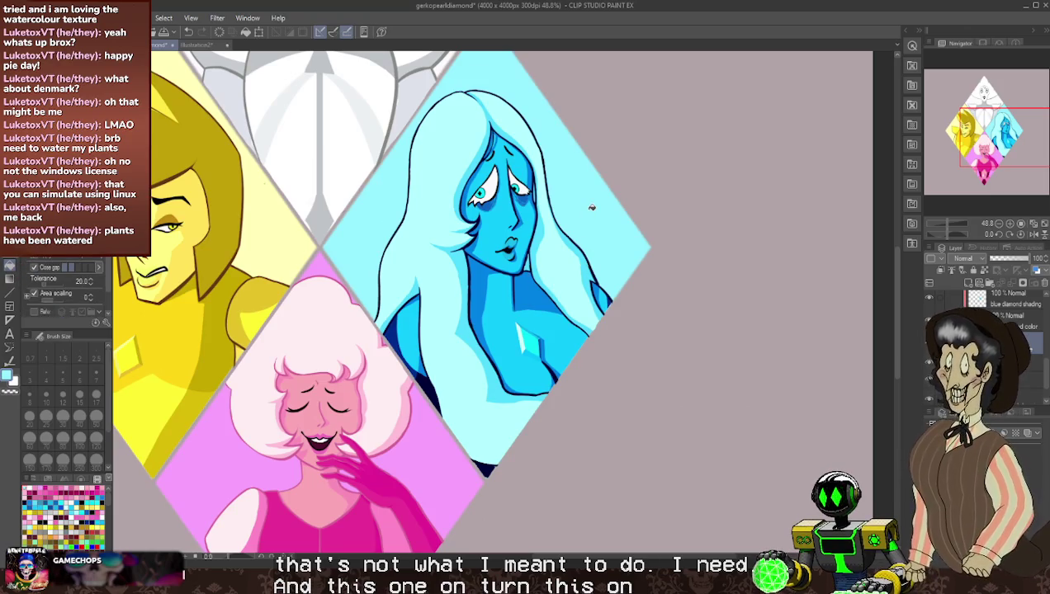
pyautogui.click(697, 322)
pyautogui.hotkey('ctrl', 'z')
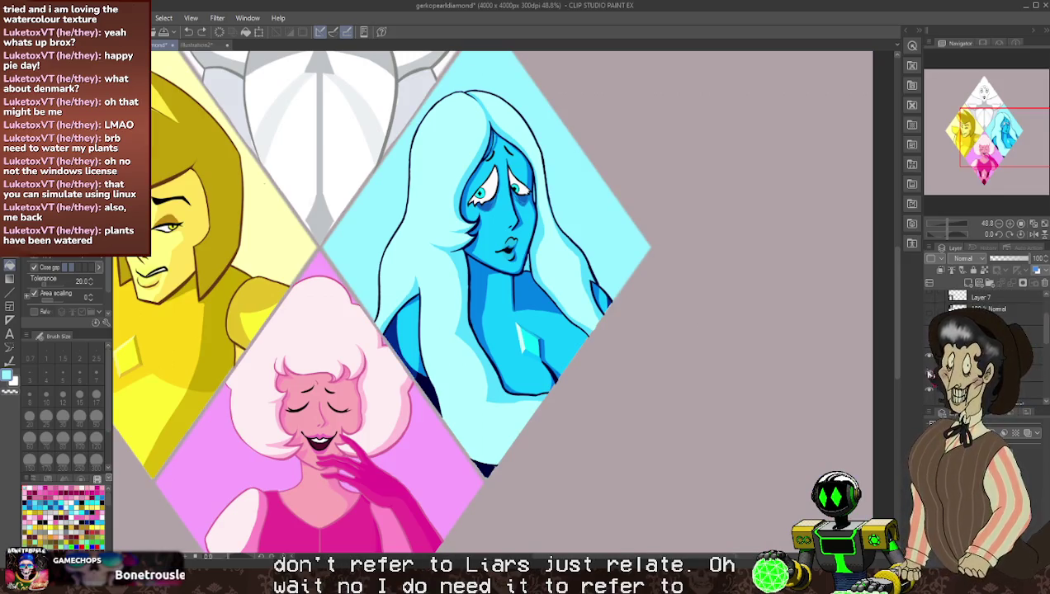
pyautogui.click(929, 356)
pyautogui.scroll(-3, 991, 322)
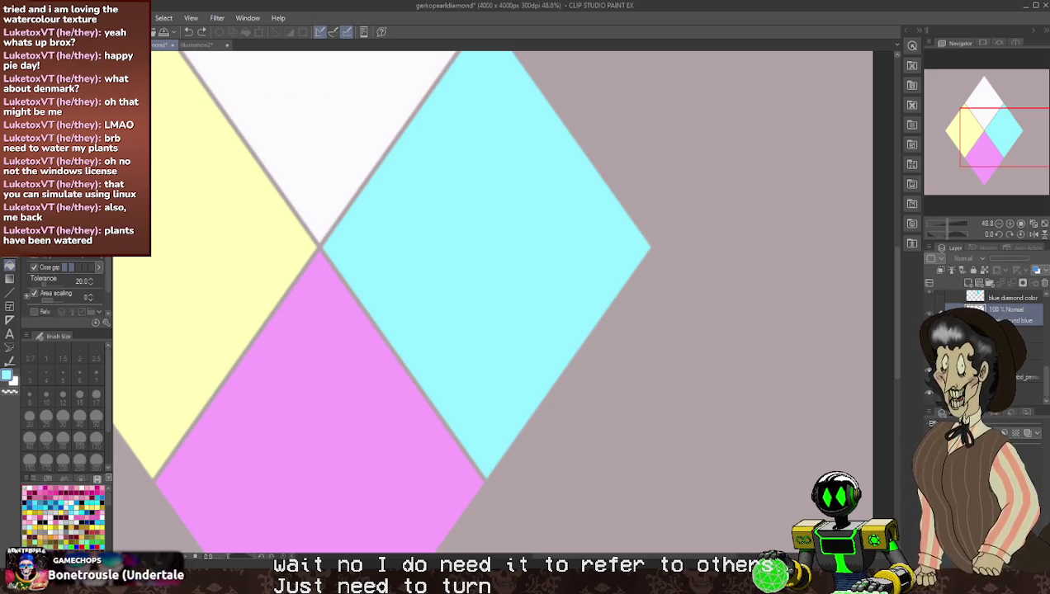
# - Switch to the refer-other-layers fill and hide Pink and Blue Diamond's figures
pyautogui.click(66, 116)
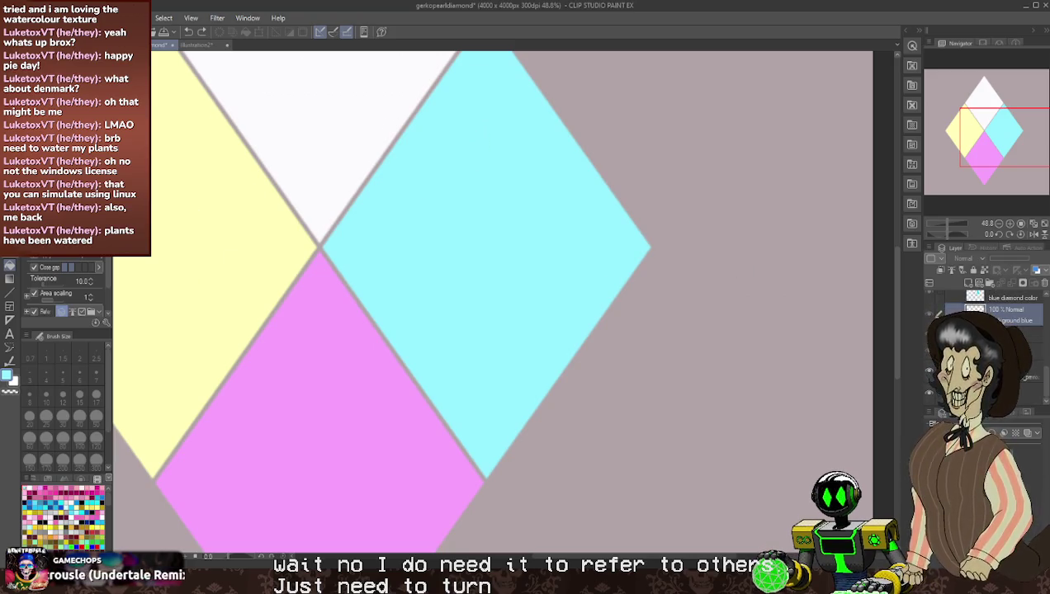
pyautogui.scroll(3, 991, 313)
pyautogui.scroll(-1, 990, 313)
pyautogui.click(931, 373)
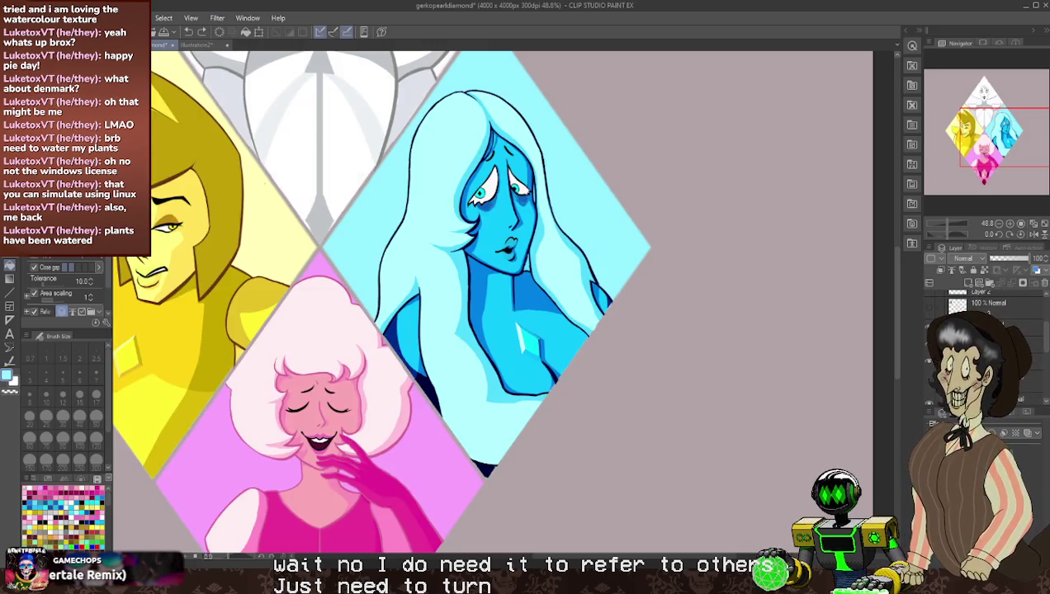
pyautogui.click(931, 373)
pyautogui.click(931, 374)
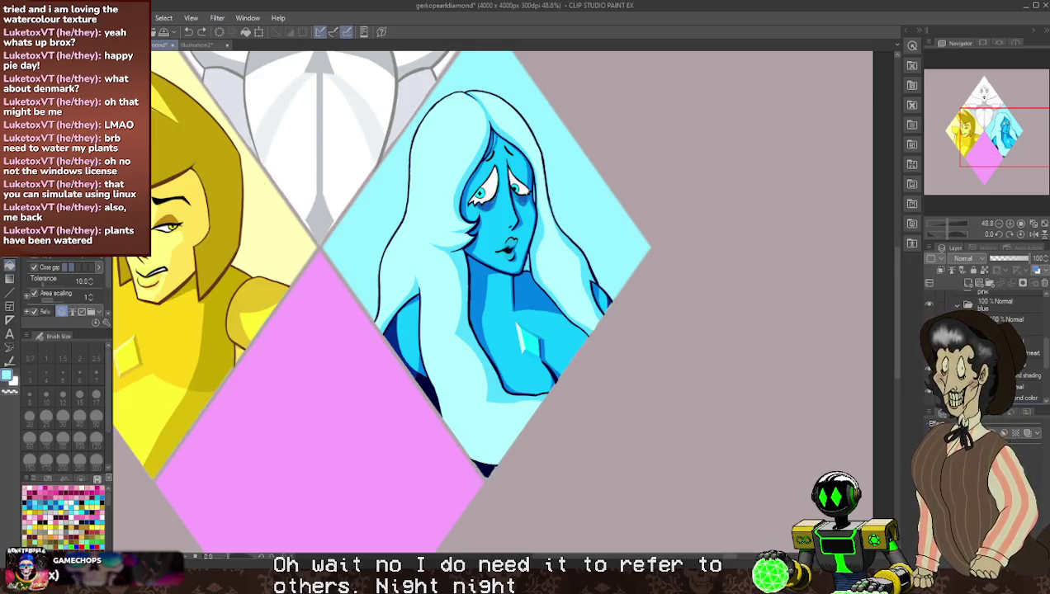
pyautogui.click(931, 373)
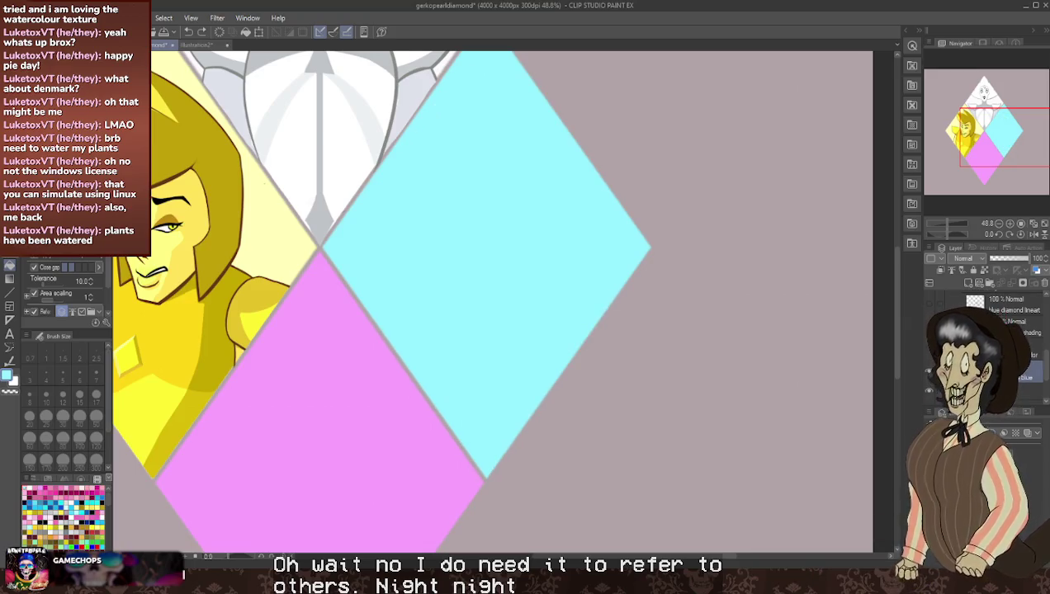
# - Hide Yellow Diamond's figure layers and the white figure at the top
pyautogui.scroll(-1, 983, 347)
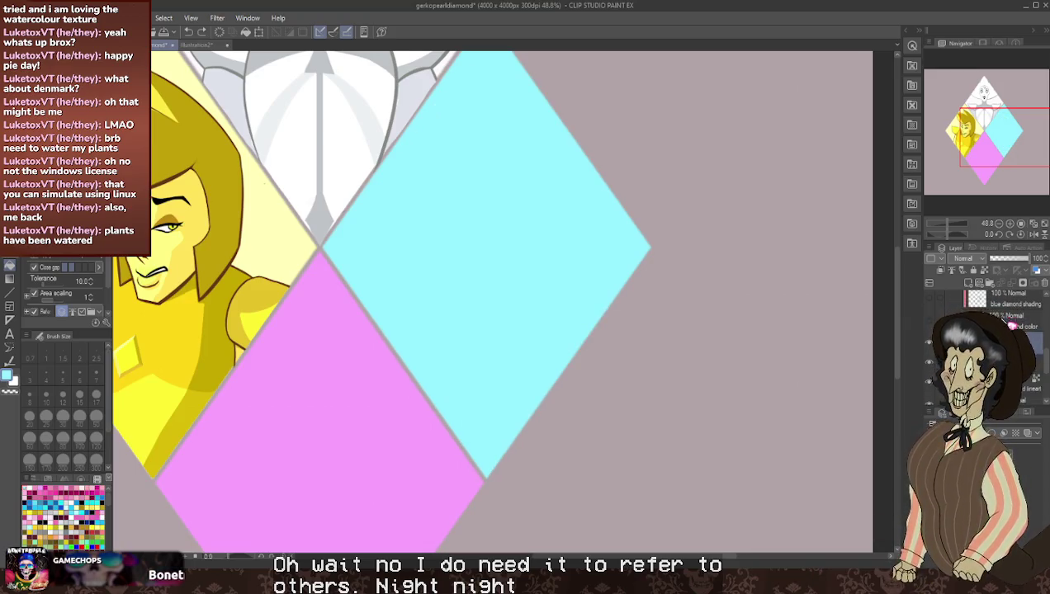
pyautogui.scroll(-1, 982, 330)
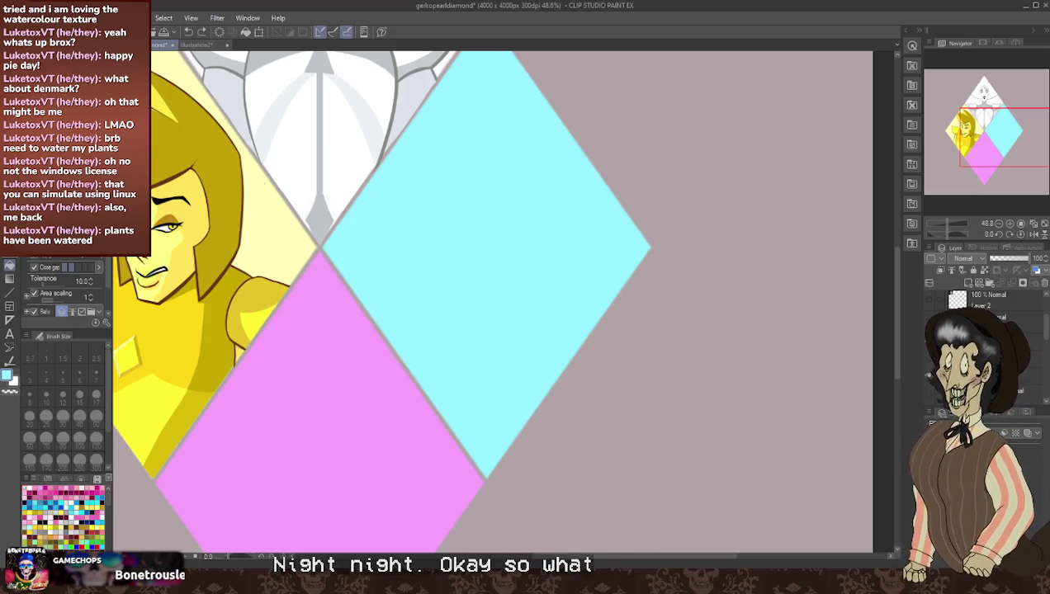
pyautogui.scroll(-1, 983, 331)
pyautogui.scroll(-1, 982, 331)
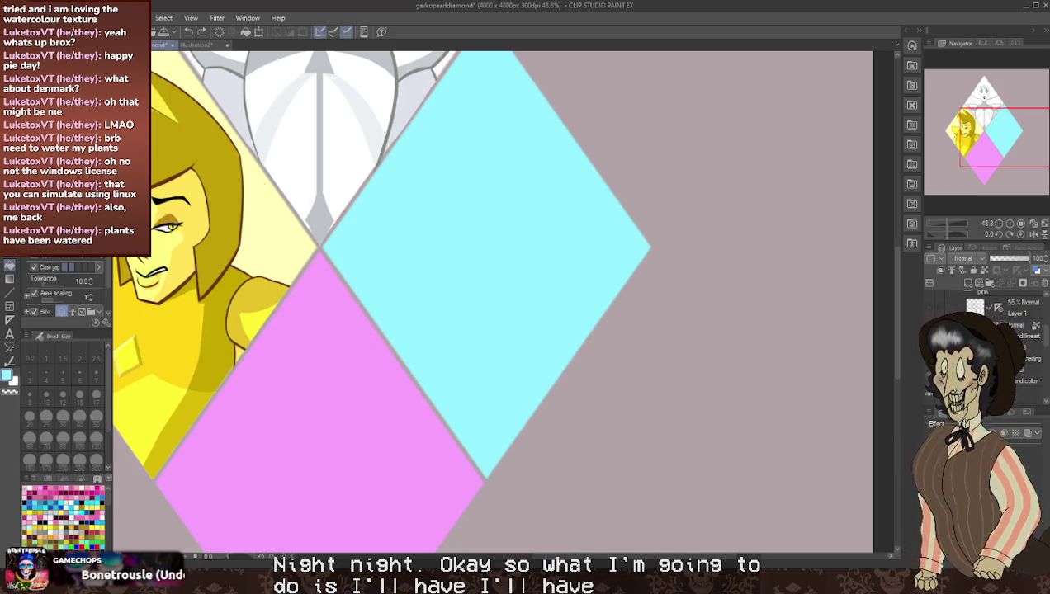
pyautogui.scroll(-1, 1006, 319)
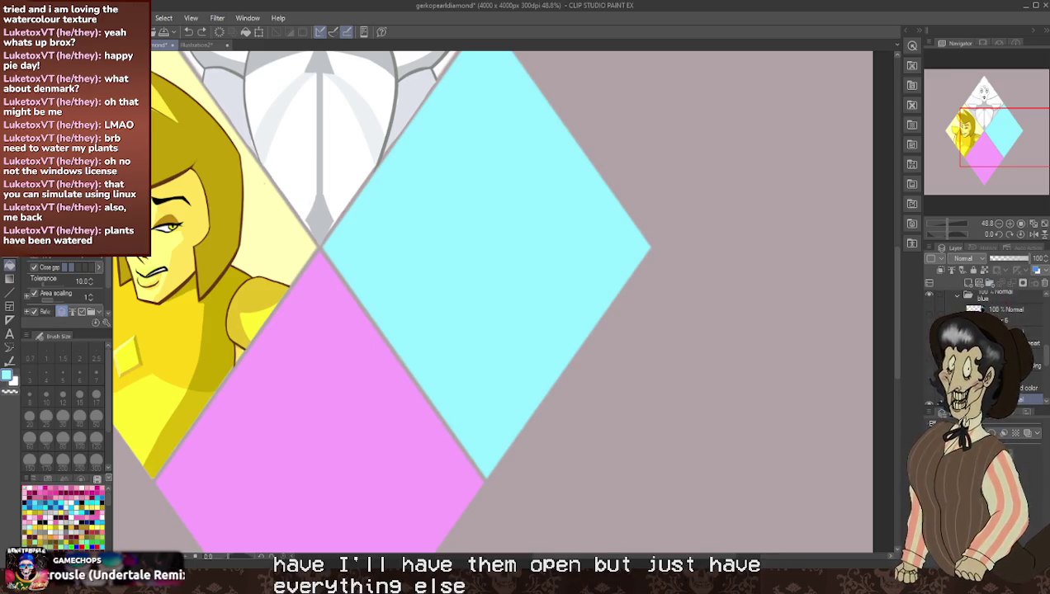
pyautogui.scroll(1, 1006, 318)
pyautogui.click(930, 319)
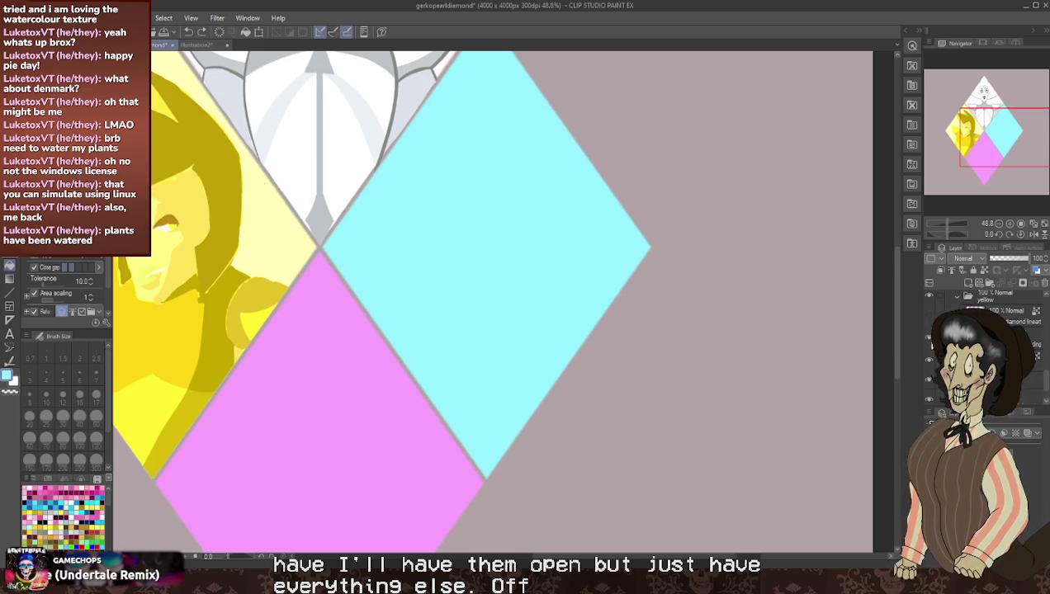
pyautogui.click(930, 339)
pyautogui.click(930, 358)
pyautogui.scroll(1, 990, 314)
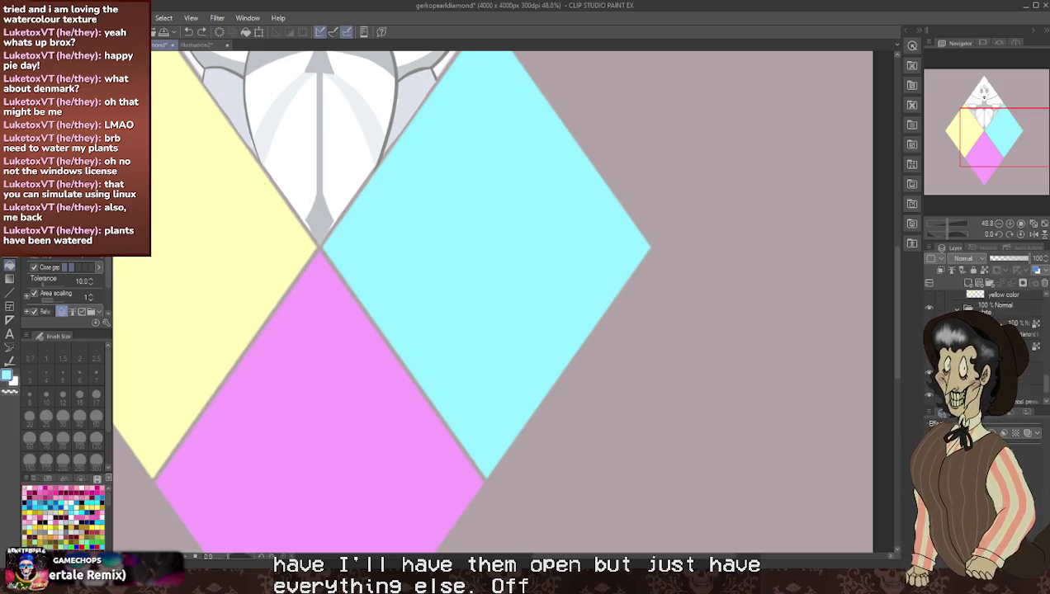
pyautogui.click(930, 309)
pyautogui.scroll(-1, 991, 313)
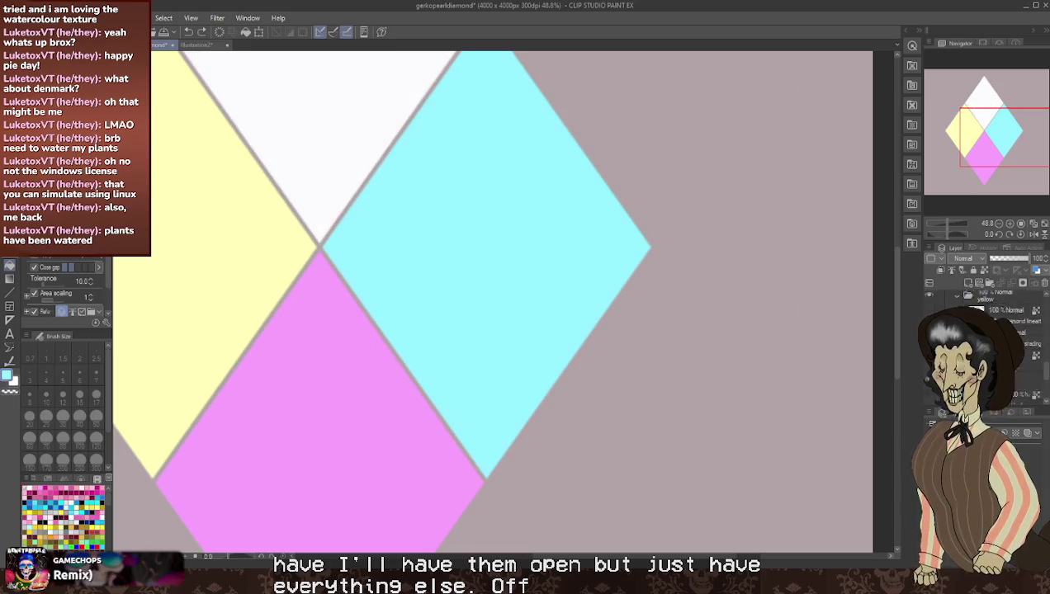
# - Select the yellow colour layer in the Layer palette
pyautogui.scroll(-2, 991, 322)
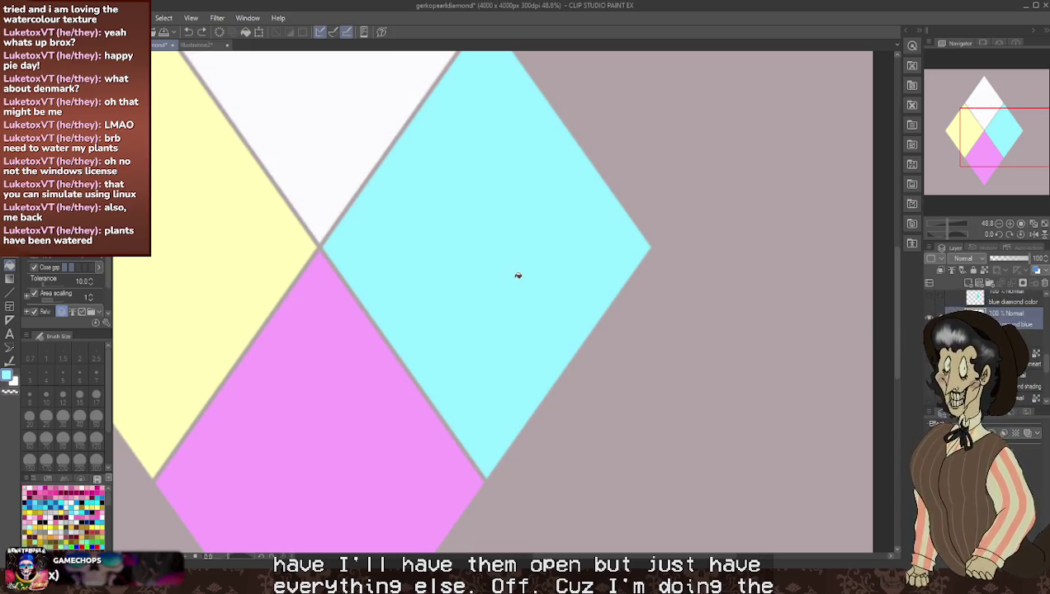
pyautogui.scroll(1, 991, 314)
pyautogui.scroll(2, 991, 314)
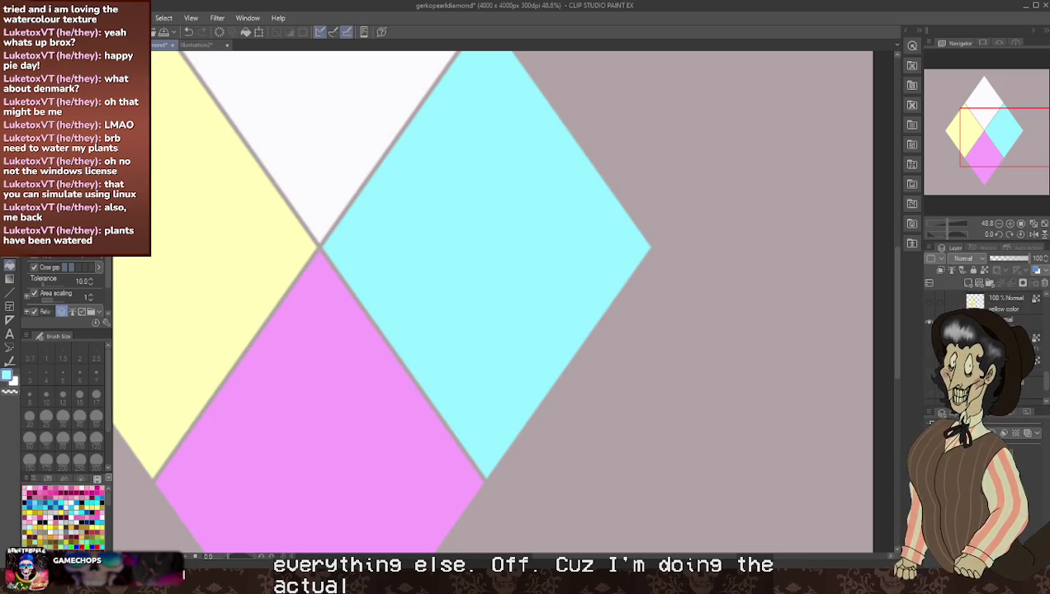
pyautogui.scroll(1, 960, 302)
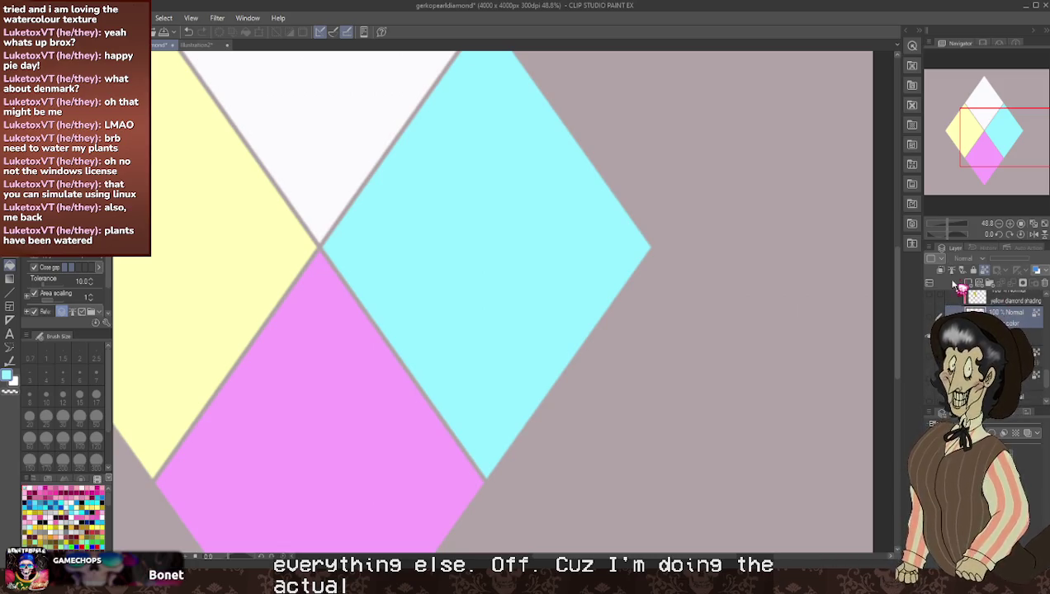
pyautogui.click(1004, 337)
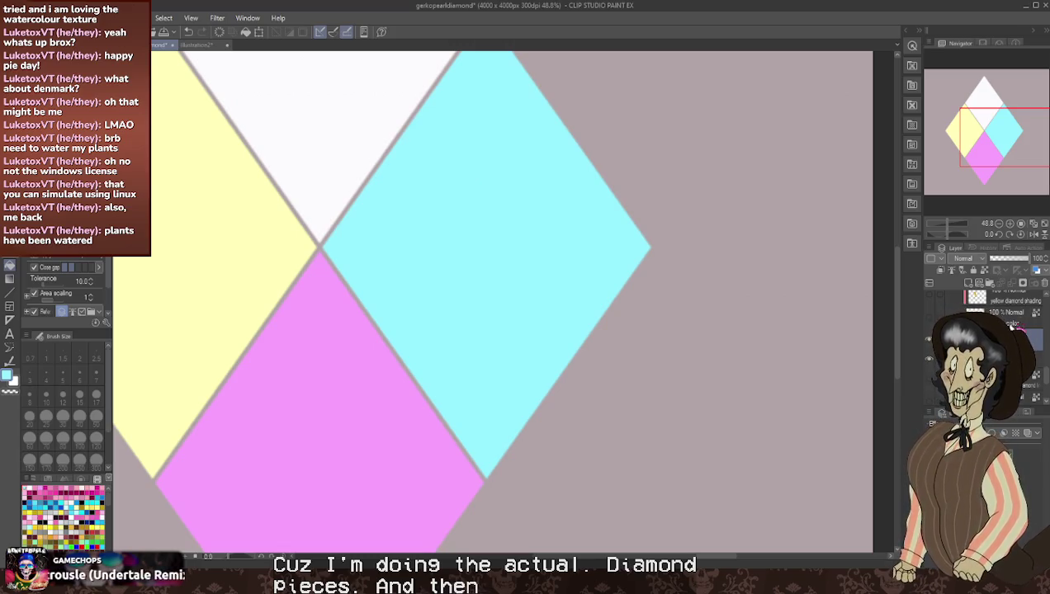
pyautogui.scroll(2, 1013, 327)
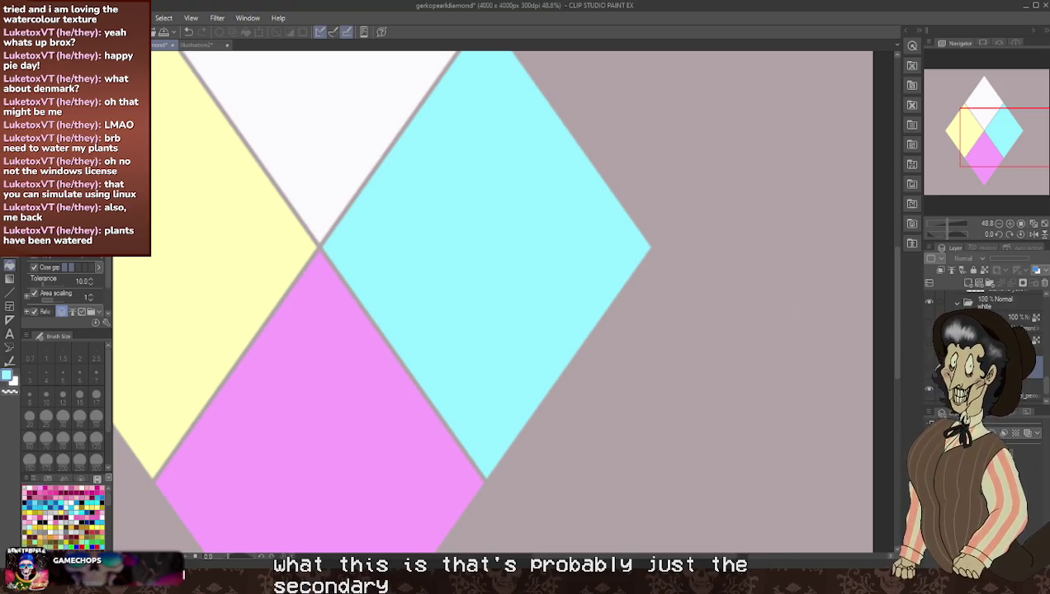
# - Move a layer within the white diamond group, select the white colour layer, and sample yellow
pyautogui.click(982, 296)
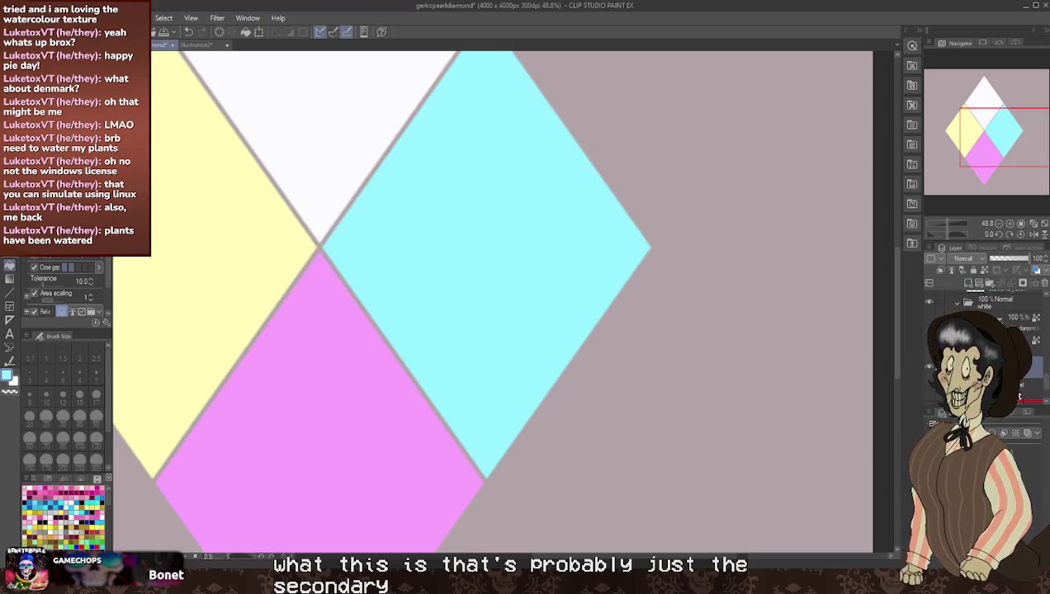
pyautogui.moveTo(1020, 397); pyautogui.dragTo(1025, 400)
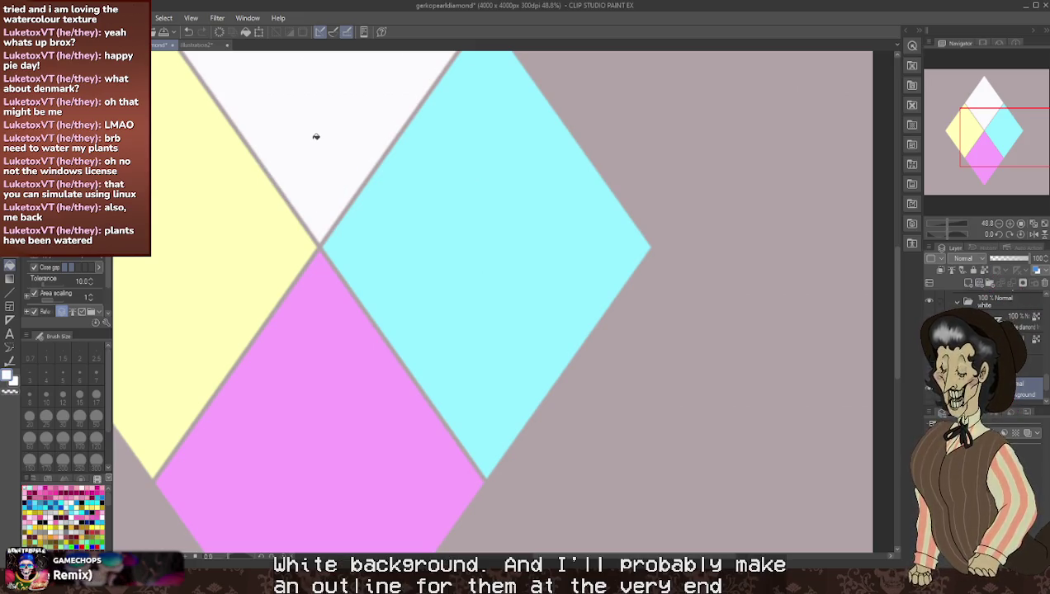
pyautogui.click(1032, 351)
pyautogui.scroll(-1, 991, 330)
pyautogui.scroll(-1, 991, 330)
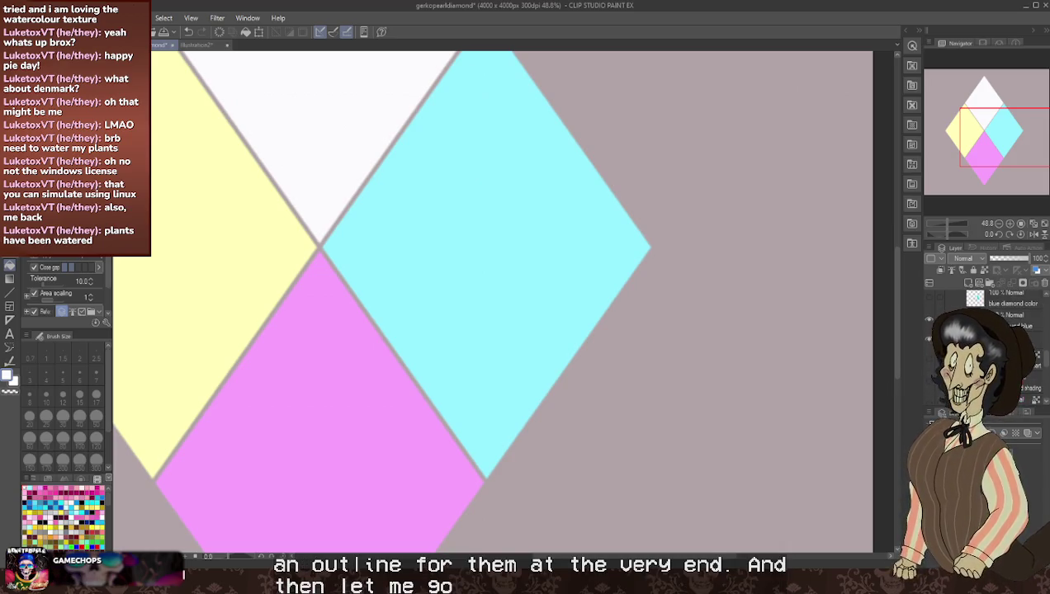
pyautogui.scroll(-1, 991, 330)
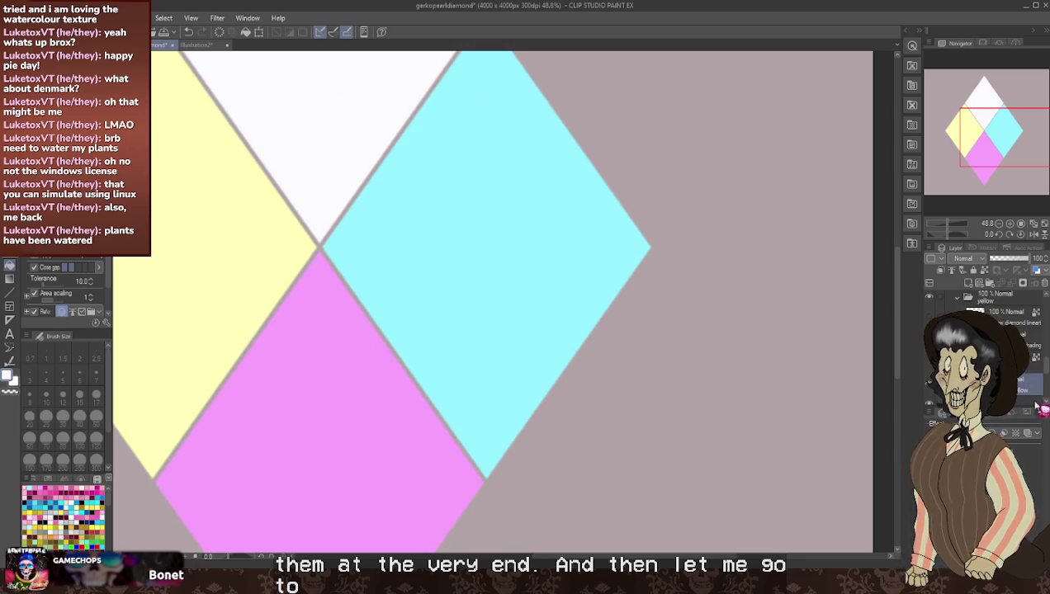
pyautogui.keyDown('alt'); pyautogui.click(238, 218); pyautogui.keyUp('alt')
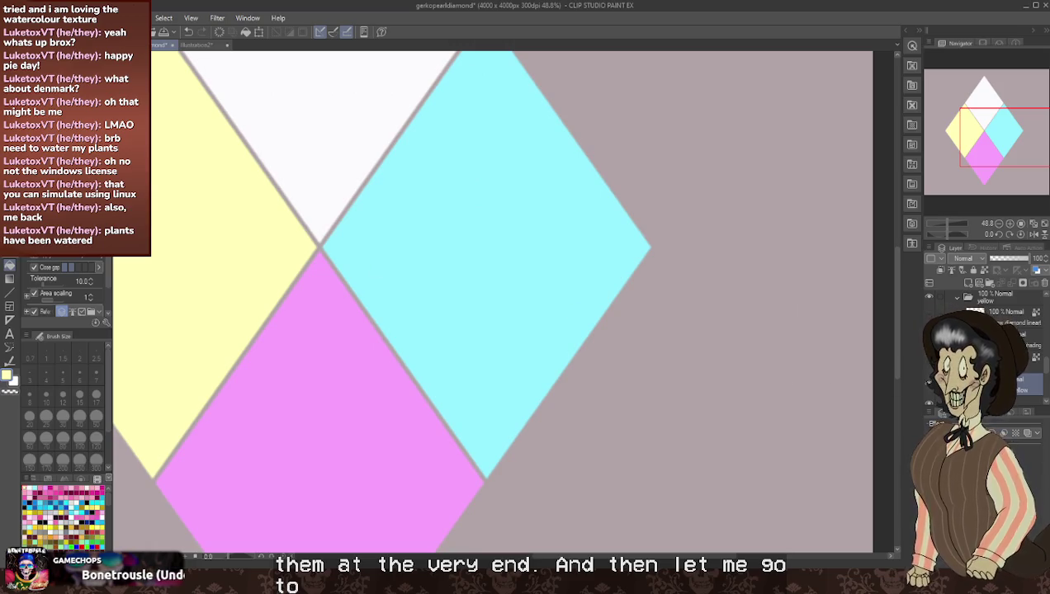
# - Add a new raster layer, sample the pink diamond's pink, and add a second empty layer
pyautogui.click(968, 284)
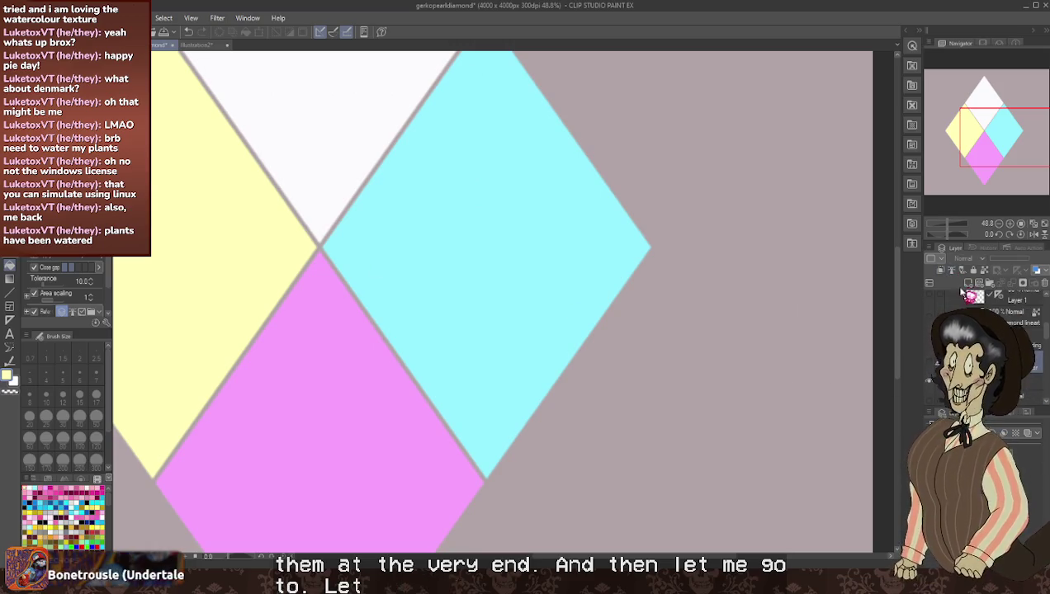
pyautogui.click(1026, 388)
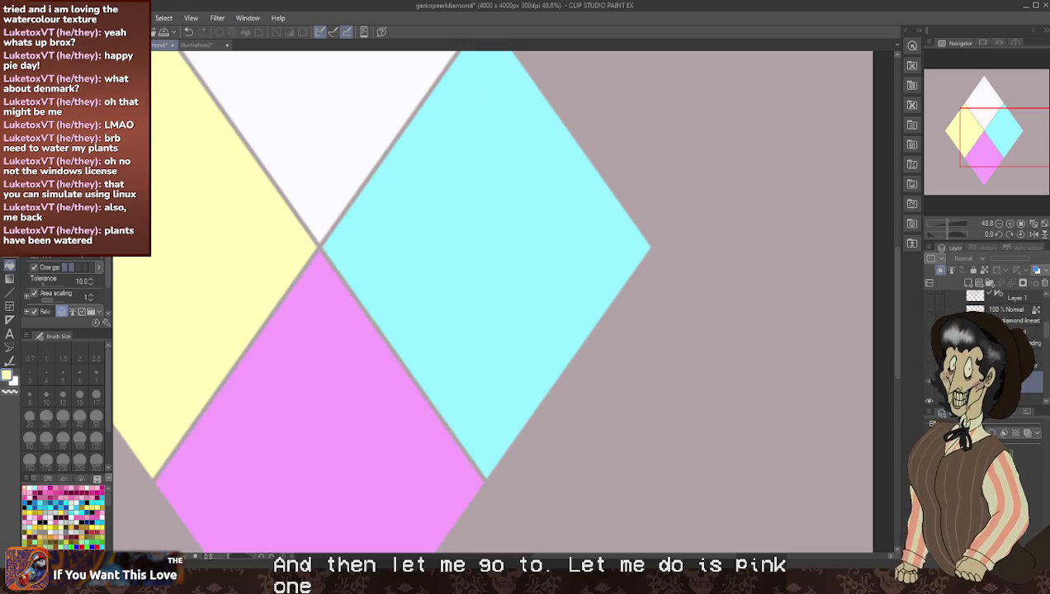
pyautogui.keyDown('alt'); pyautogui.click(380, 404); pyautogui.keyUp('alt')
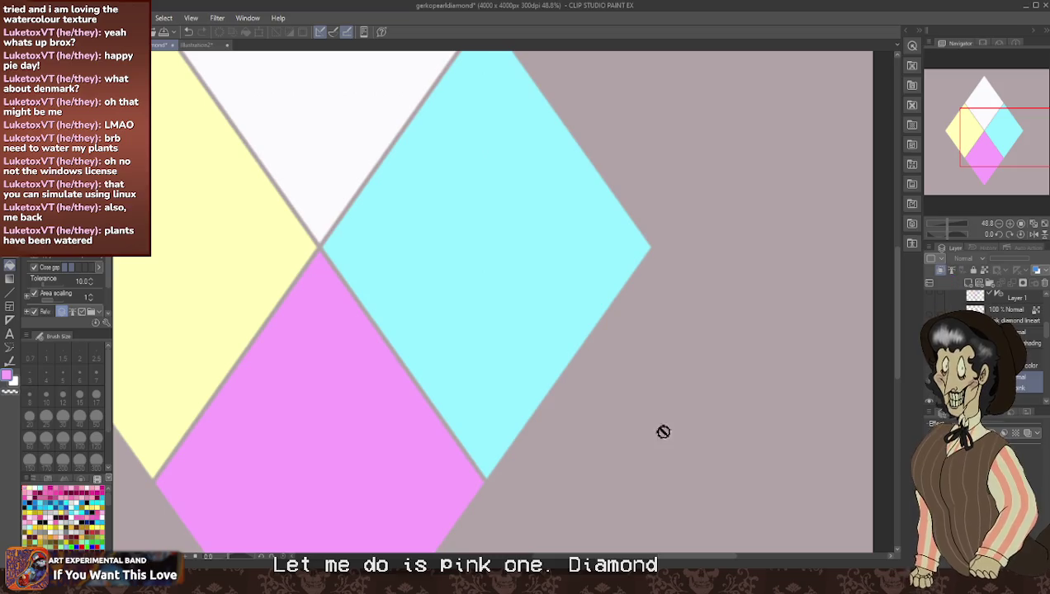
pyautogui.hotkey('ctrl', 'shift', 'n')
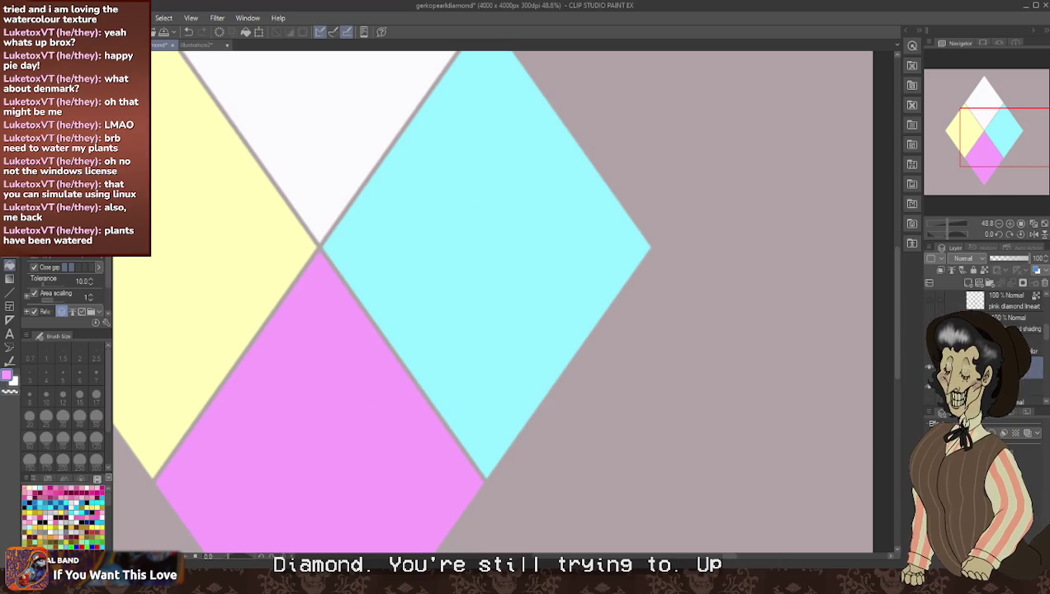
pyautogui.scroll(-2, 983, 331)
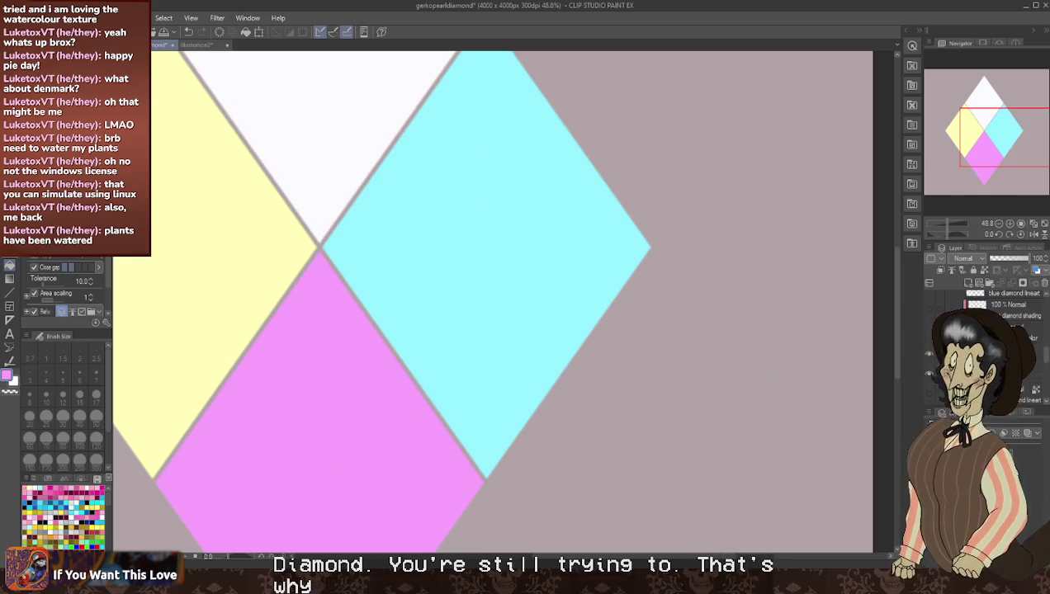
pyautogui.scroll(2, 982, 313)
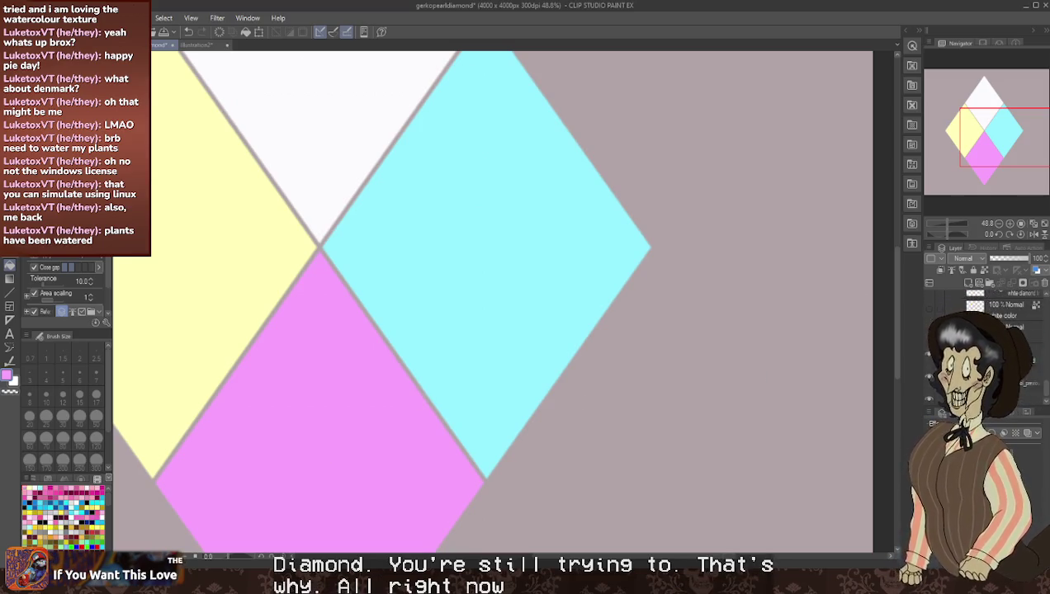
pyautogui.scroll(-2, 607, 357)
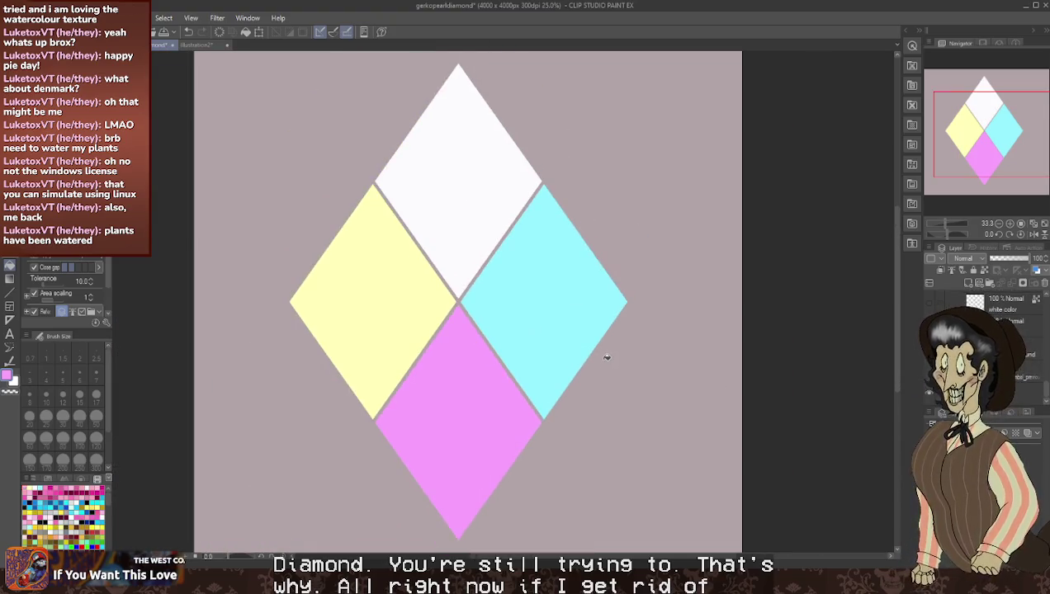
# - Auto-select the white diamond, lower the tolerance to 8, and clear the selection
pyautogui.scroll(1, 511, 243)
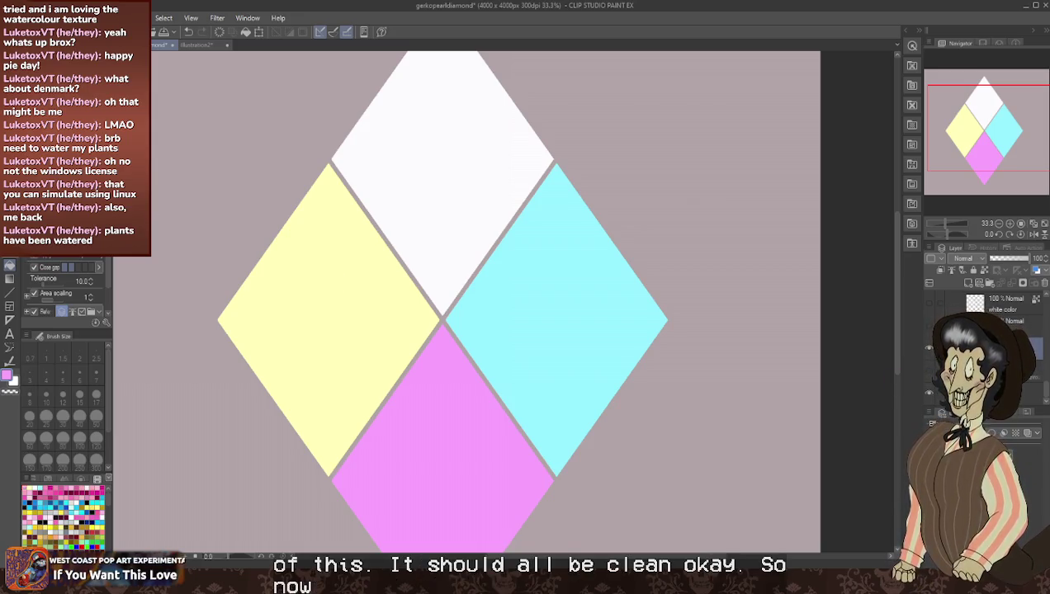
pyautogui.scroll(1, 66, 289)
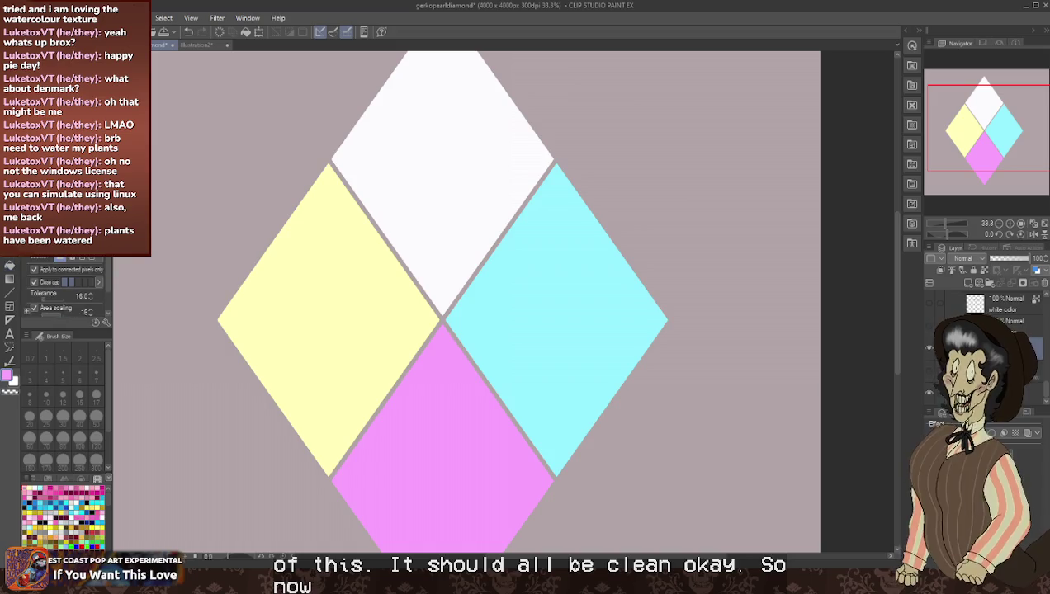
pyautogui.click(303, 167)
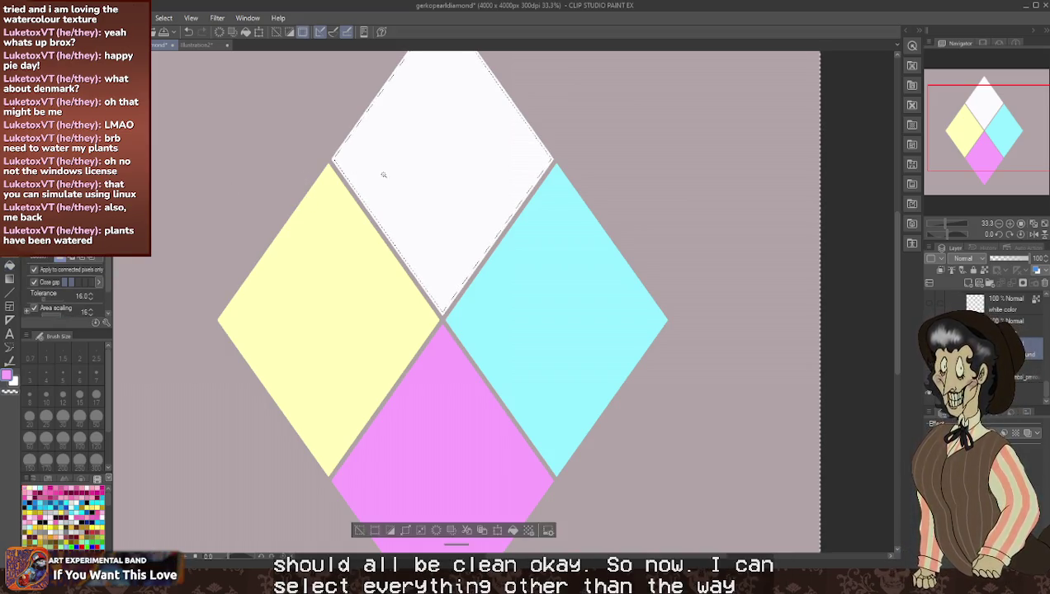
pyautogui.scroll(-1, 383, 171)
pyautogui.scroll(1, 446, 110)
pyautogui.scroll(1, 352, 139)
pyautogui.scroll(2, 353, 139)
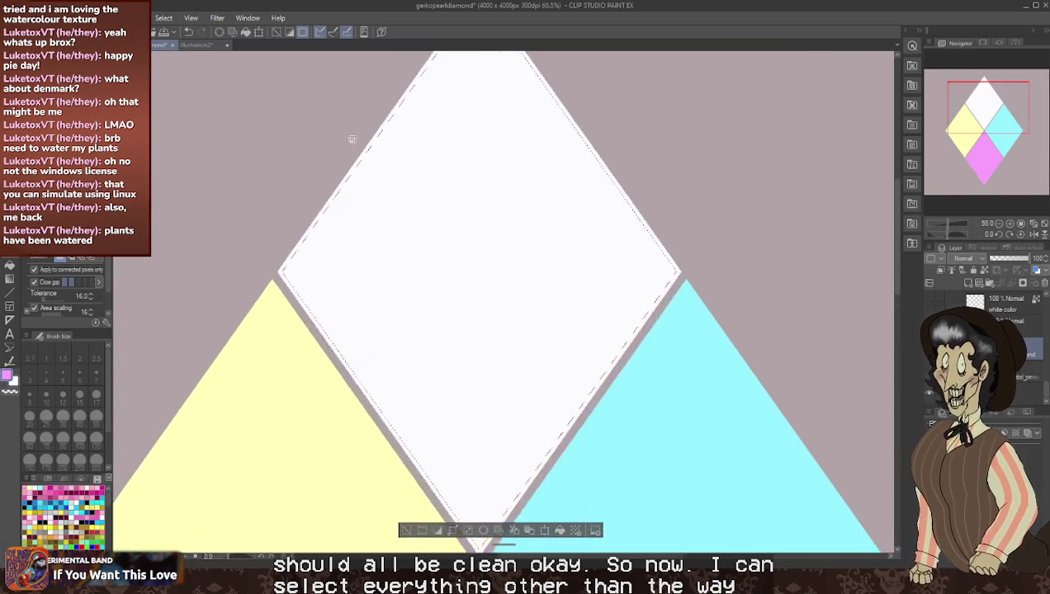
pyautogui.scroll(2, 352, 140)
pyautogui.scroll(1, 353, 157)
pyautogui.scroll(1, 353, 180)
pyautogui.scroll(1, 354, 180)
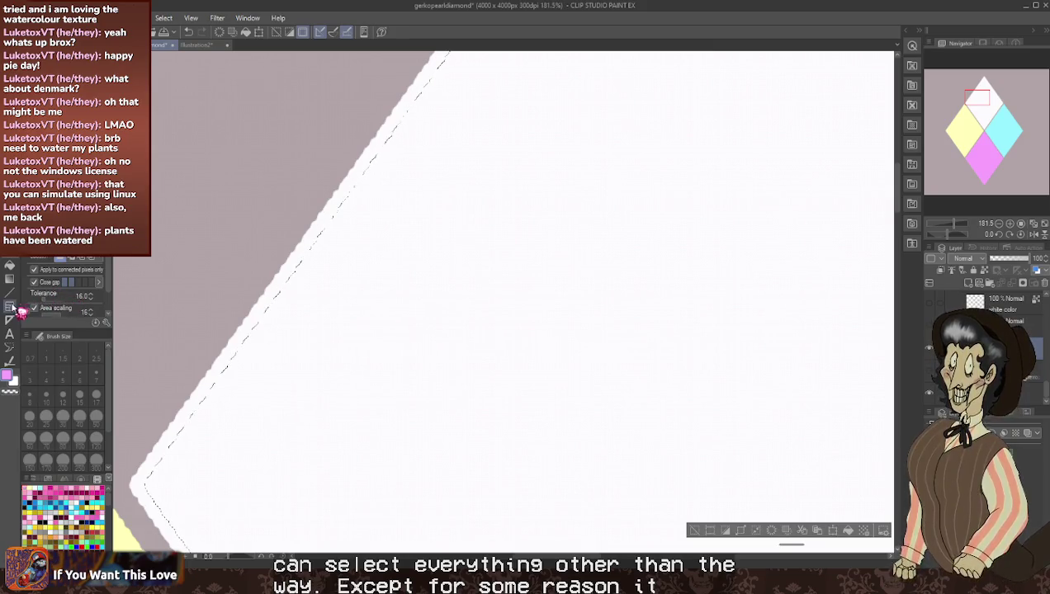
pyautogui.moveTo(66, 295); pyautogui.dragTo(45, 295)
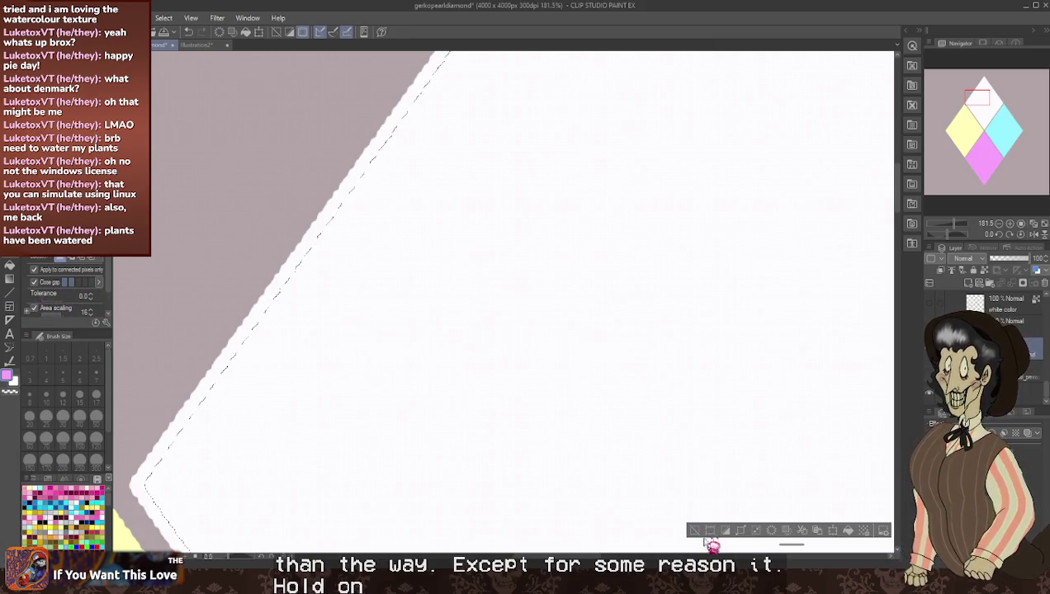
pyautogui.hotkey('ctrl', 'd')
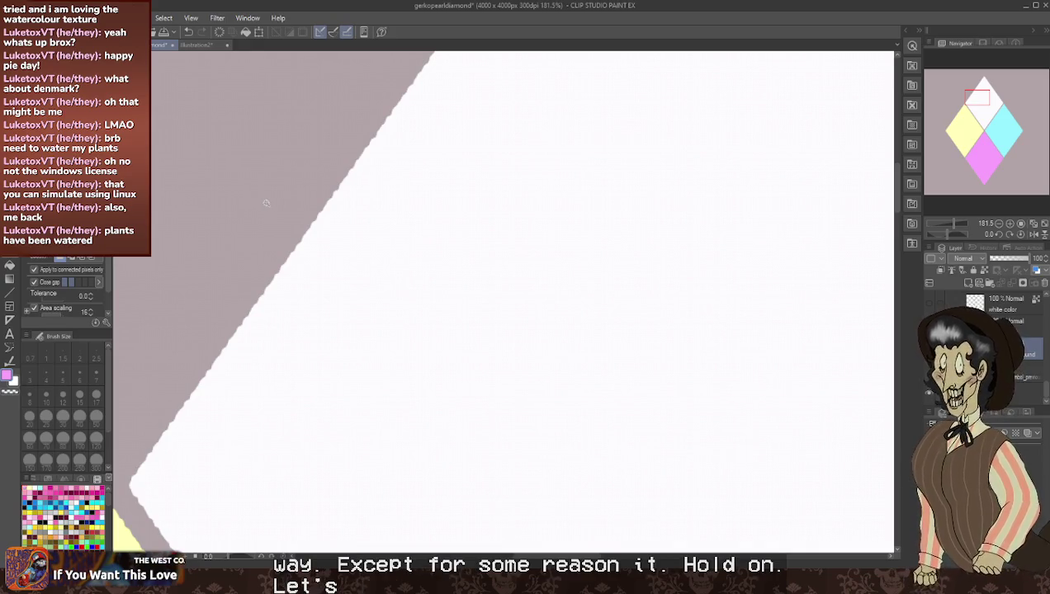
# - Turn off area scaling, set tolerance 15, and reselect the white diamond
pyautogui.click(403, 324)
pyautogui.scroll(-3, 420, 283)
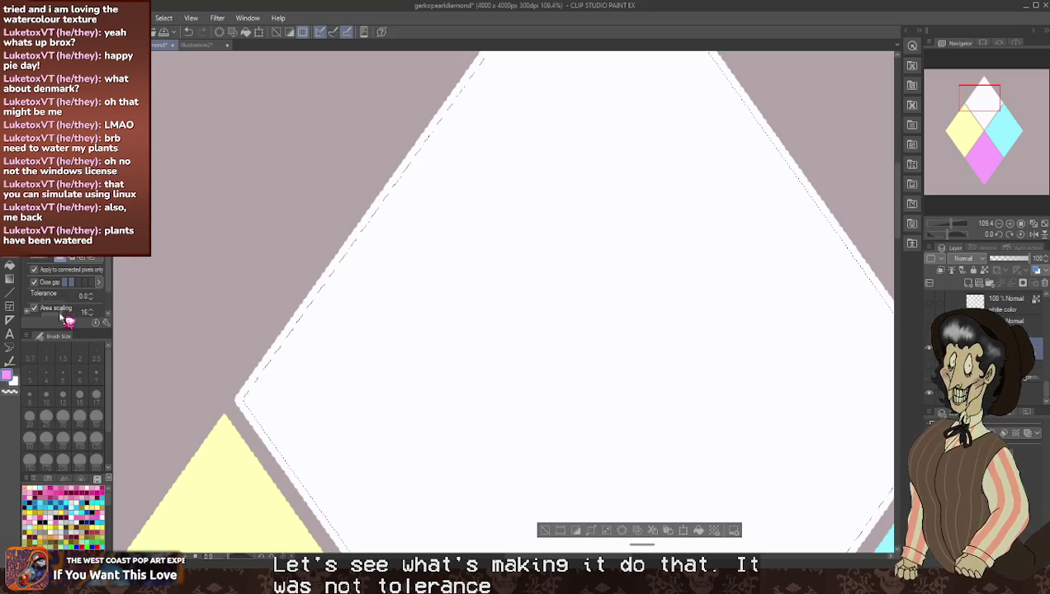
pyautogui.click(34, 308)
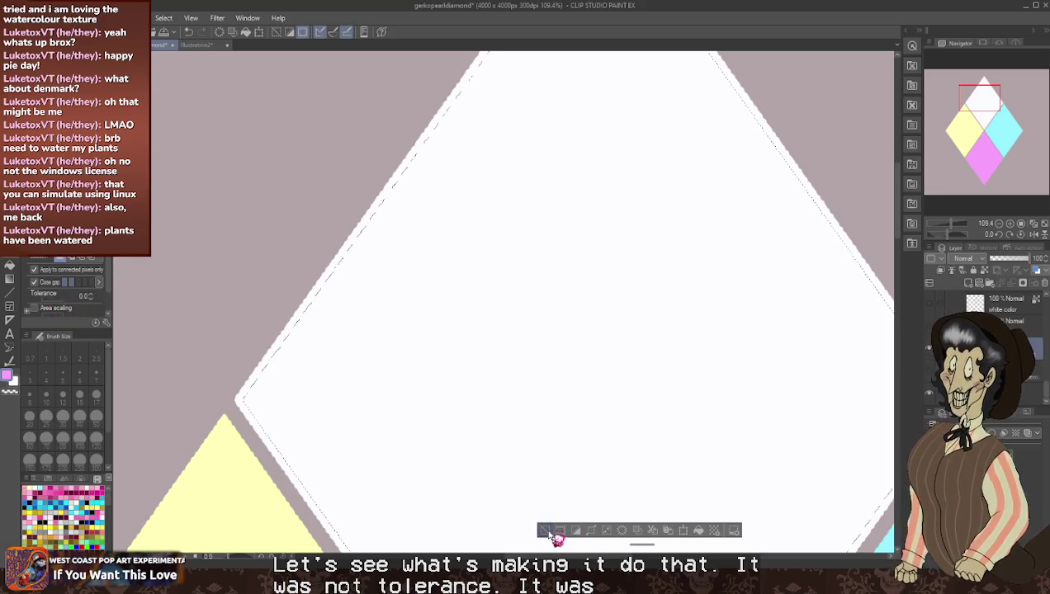
pyautogui.click(547, 530)
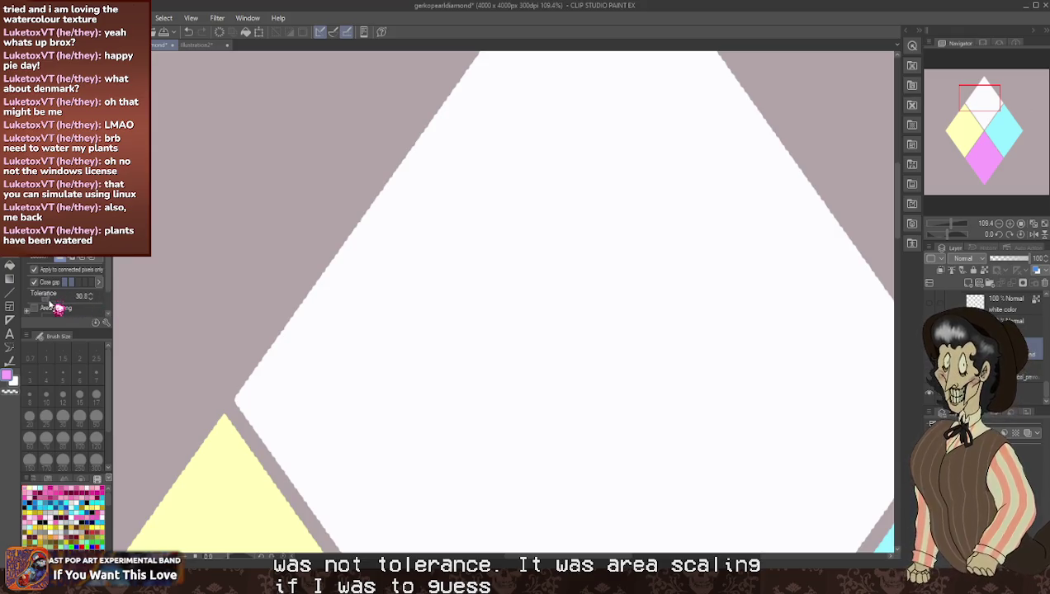
pyautogui.moveTo(50, 297); pyautogui.dragTo(46, 297)
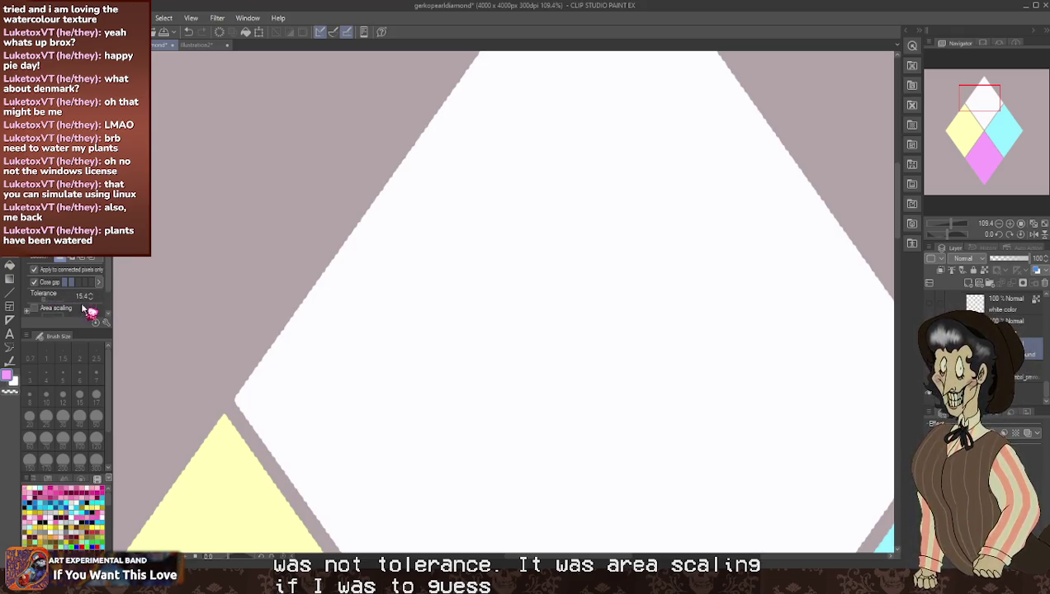
pyautogui.click(251, 214)
pyautogui.scroll(-3, 324, 173)
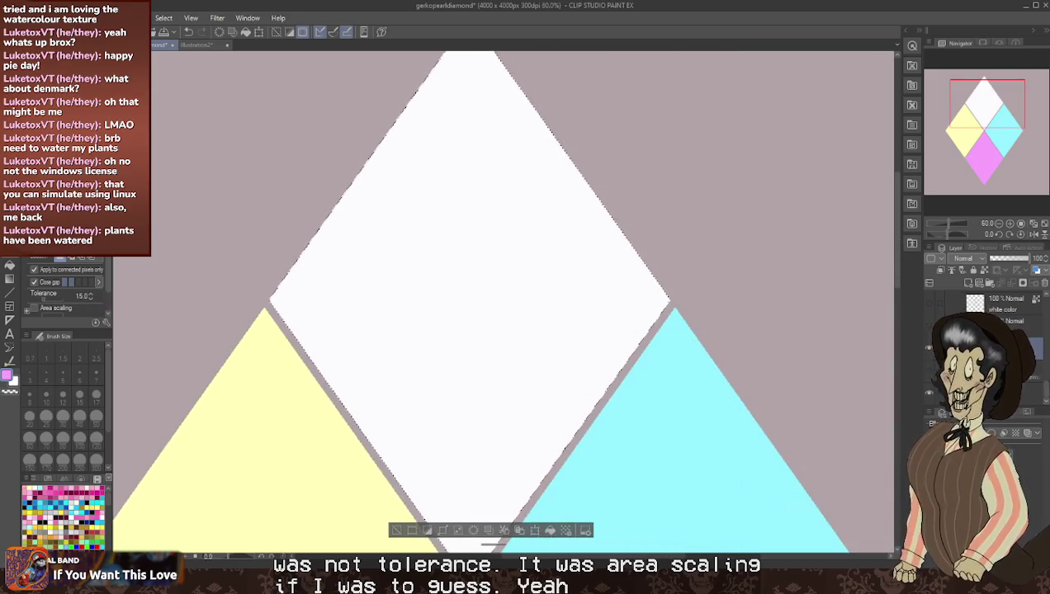
# - Reveal White Diamond's watercolour artwork in the top panel and load the yellow diamond's shape as a selection
pyautogui.click(933, 360)
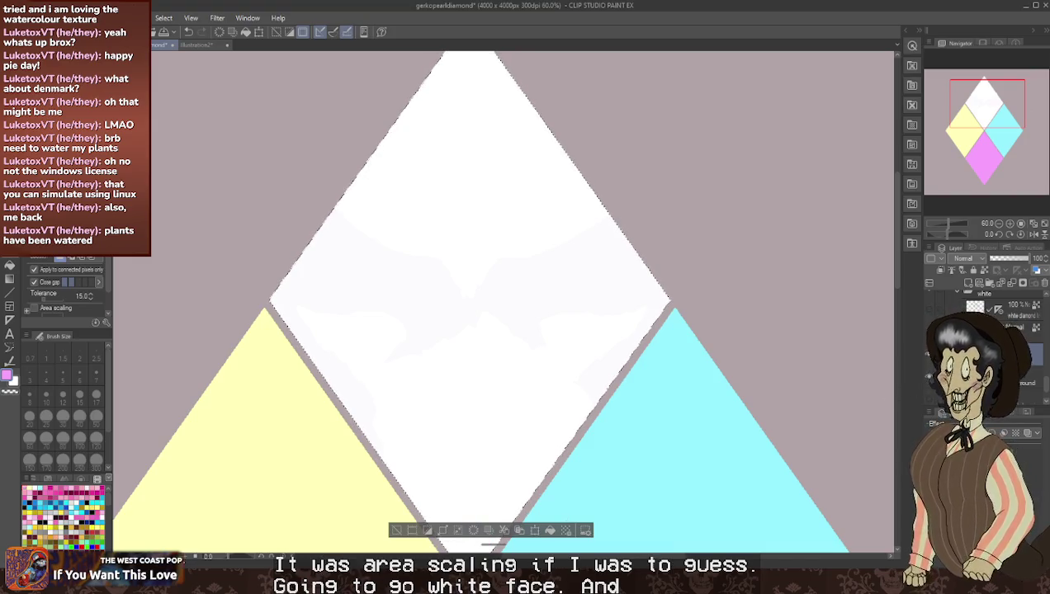
pyautogui.click(1029, 330)
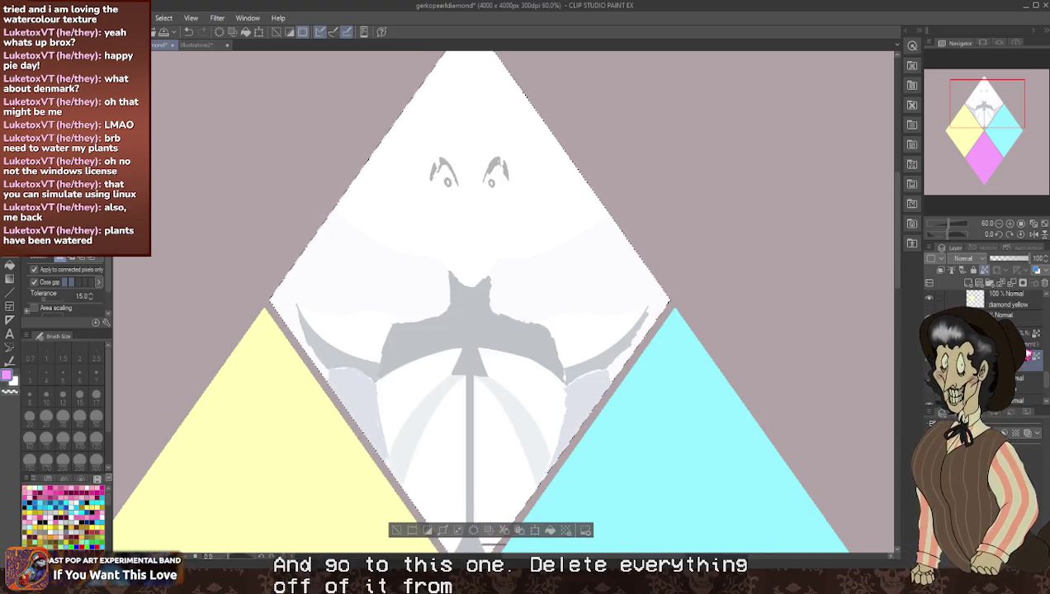
pyautogui.click(1012, 334)
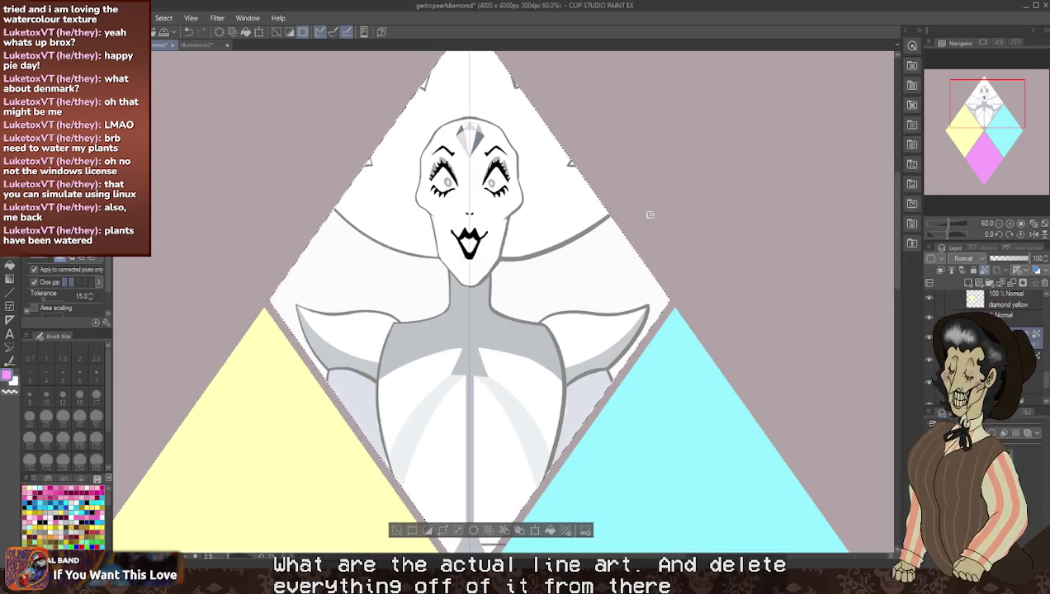
pyautogui.scroll(-2, 650, 215)
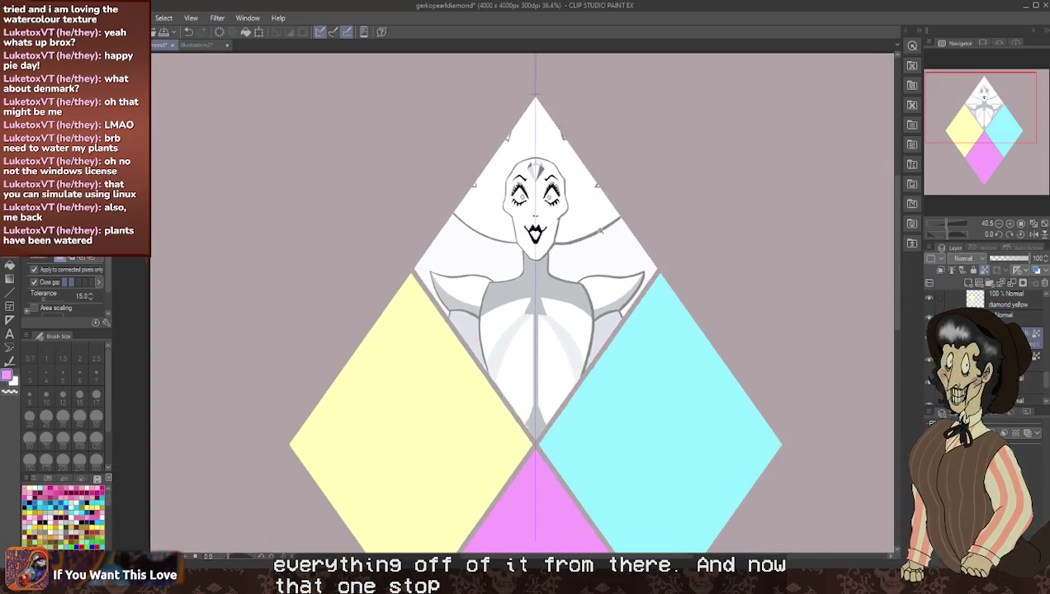
pyautogui.scroll(-2, 599, 230)
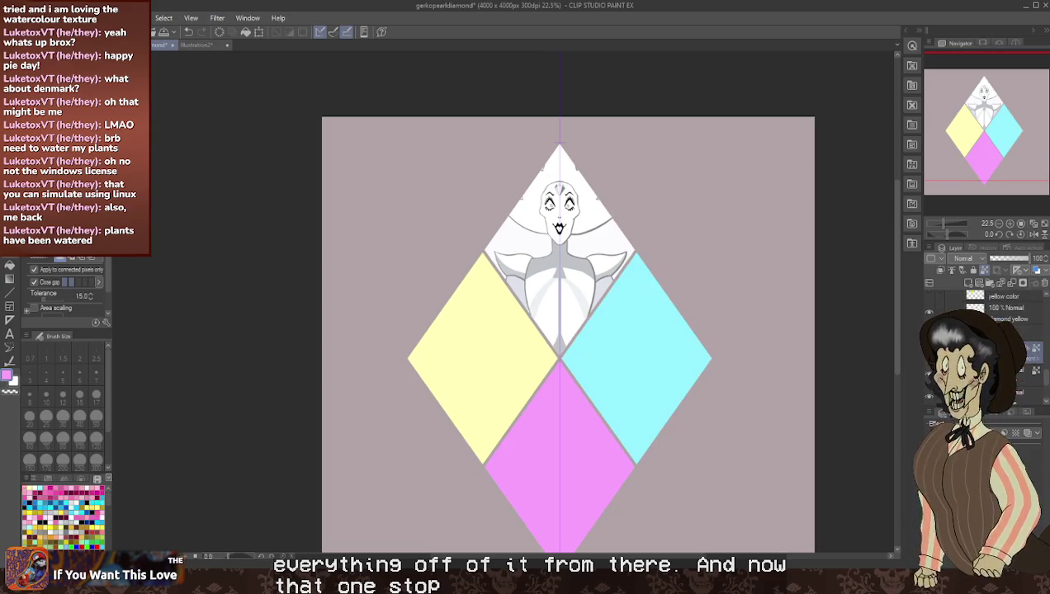
pyautogui.scroll(1, 1003, 306)
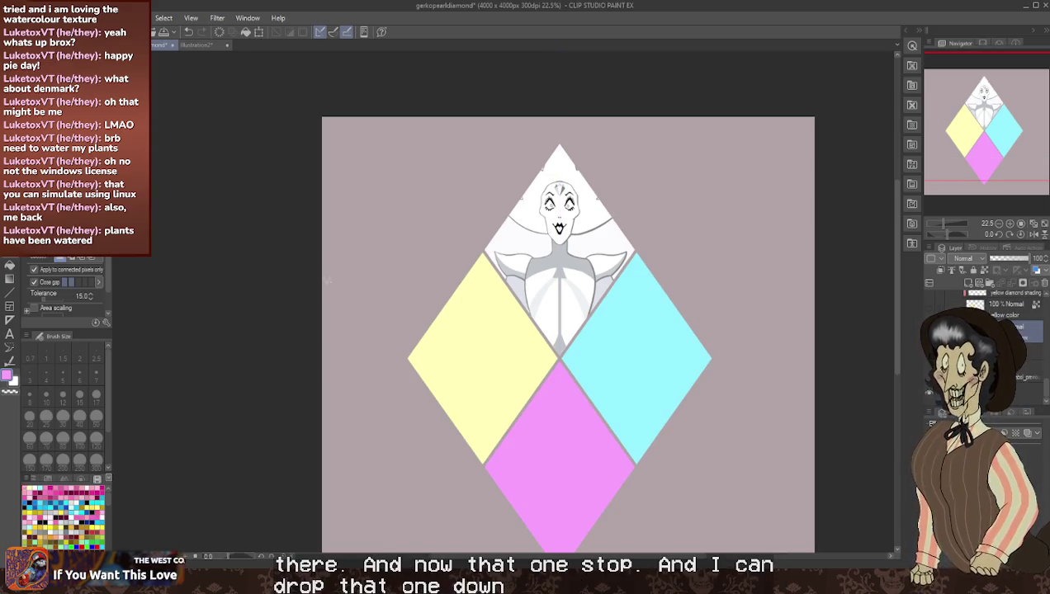
pyautogui.click(768, 345)
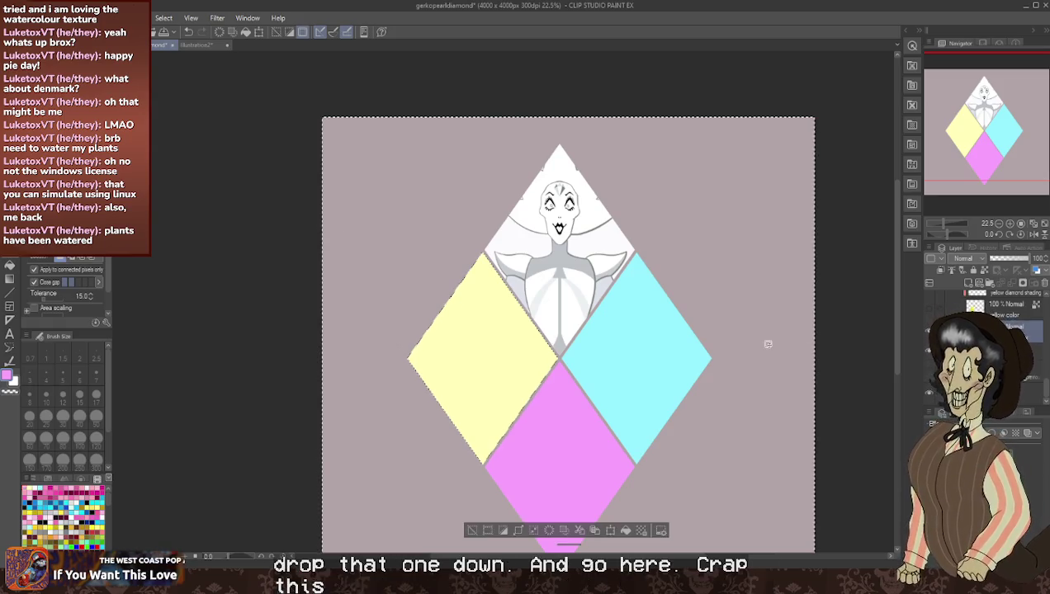
# - Show Yellow Diamond's figure and lineart inside the yellow panel
pyautogui.scroll(1, 576, 423)
pyautogui.scroll(1, 575, 423)
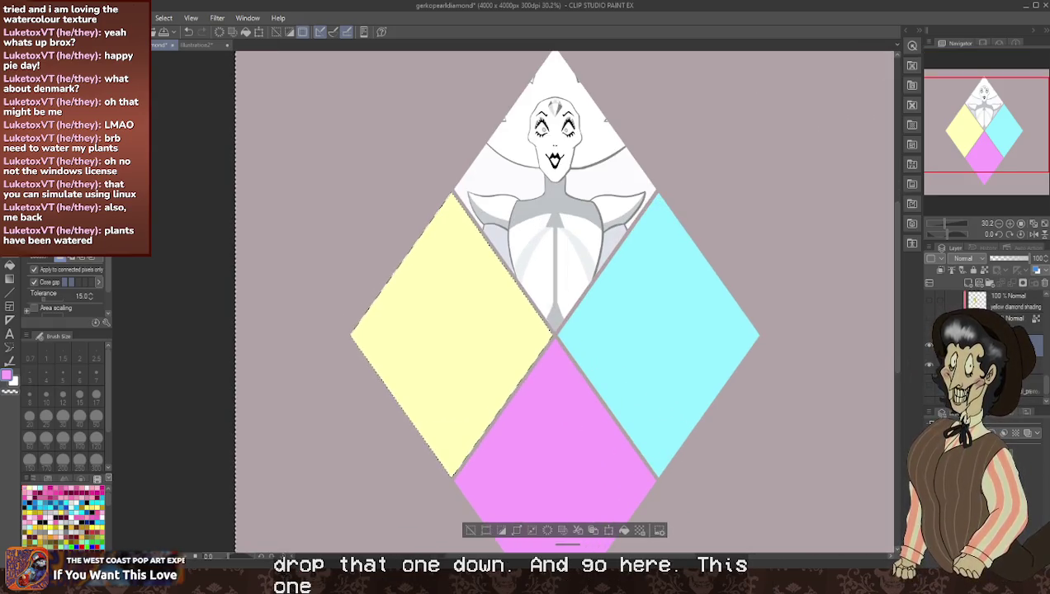
pyautogui.click(929, 325)
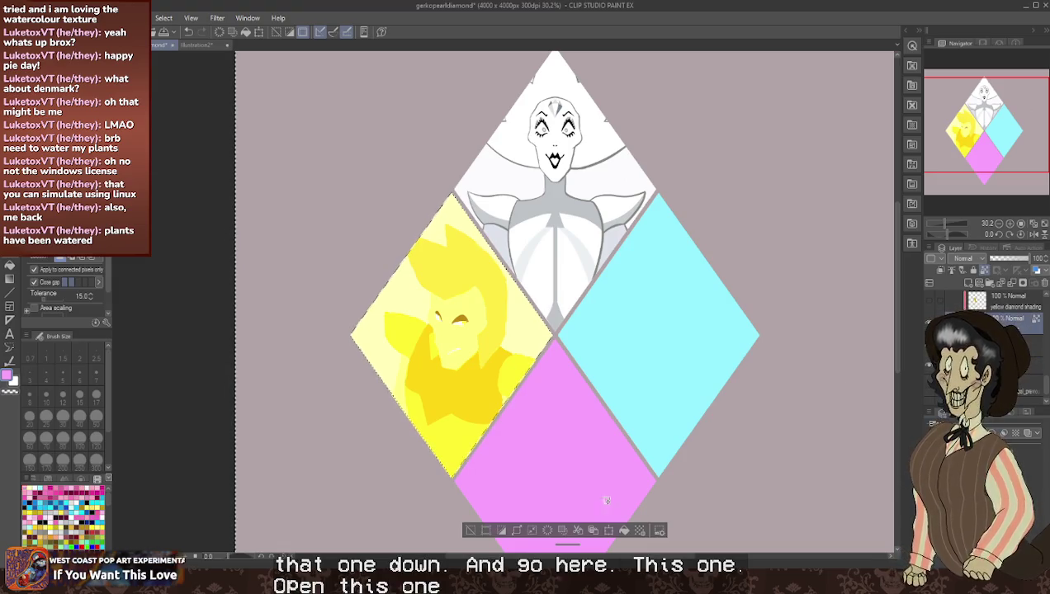
pyautogui.scroll(1, 1022, 322)
pyautogui.click(1023, 323)
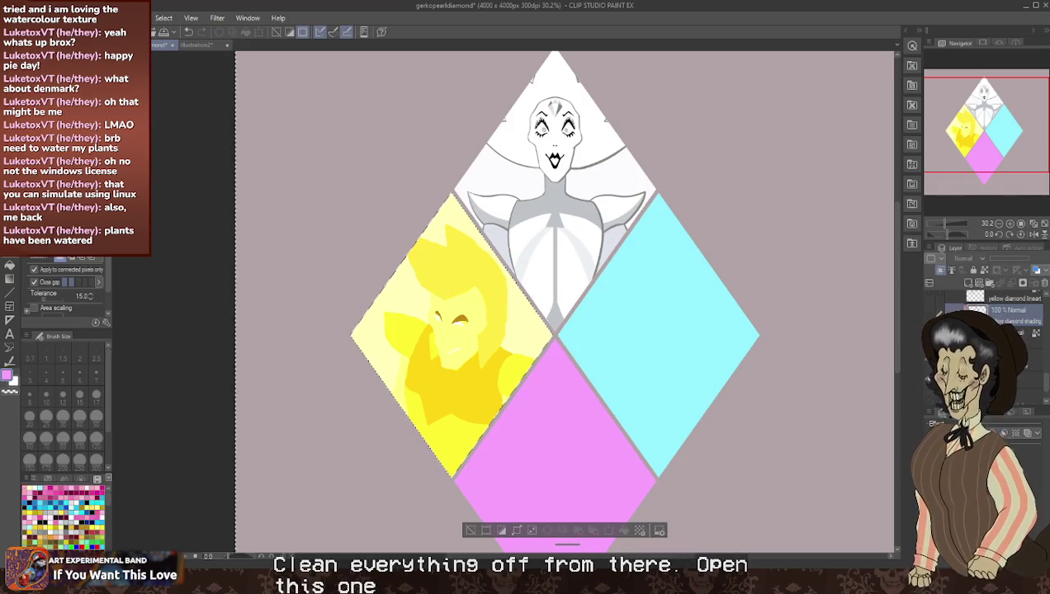
pyautogui.click(1024, 319)
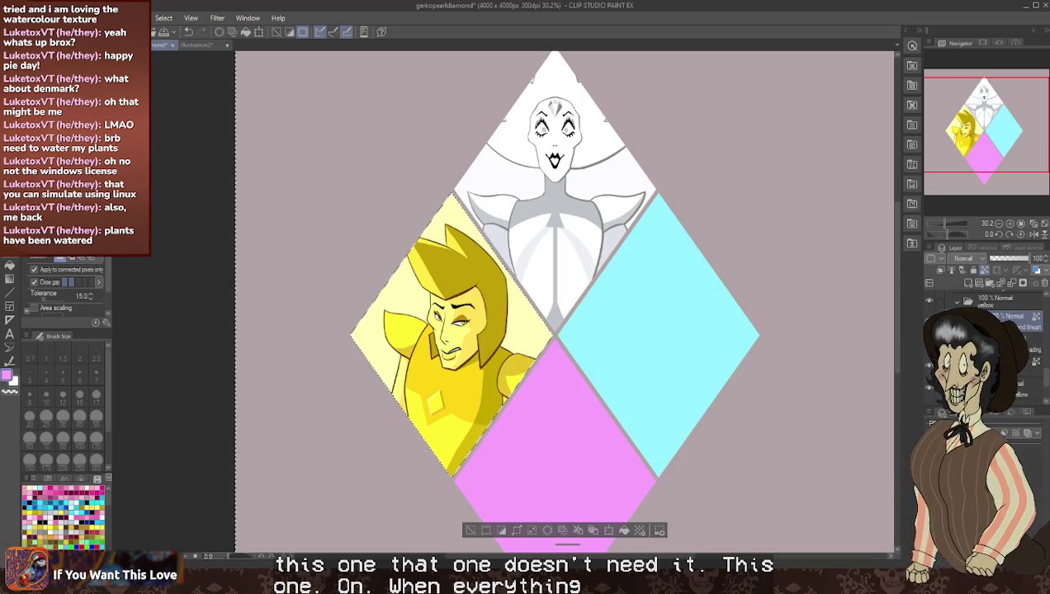
# - Select the cyan diamond's shape and show Blue Diamond with hair, shading and lineart
pyautogui.click(1024, 357)
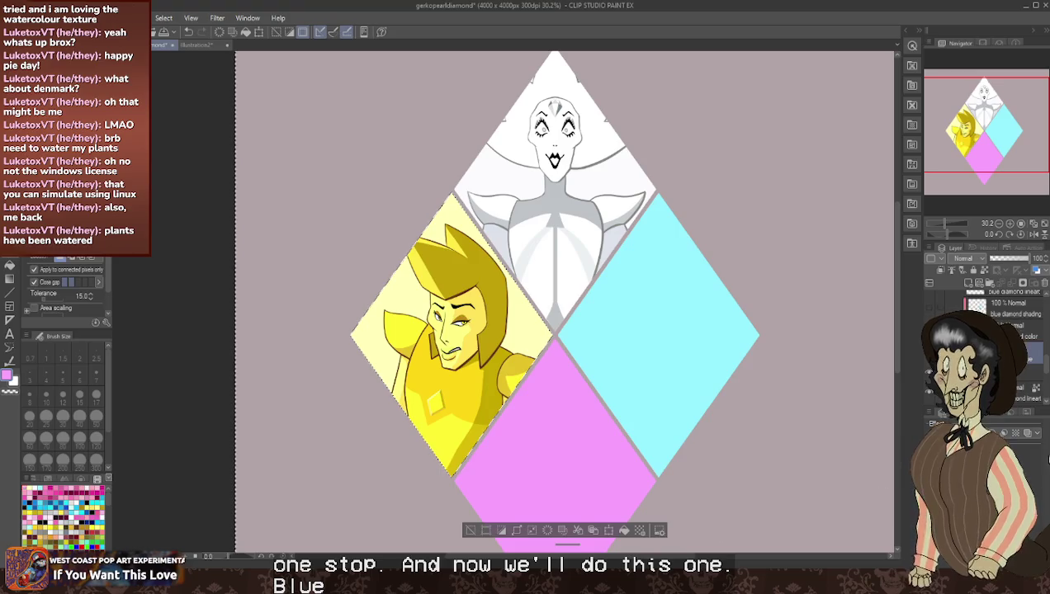
pyautogui.click(812, 202)
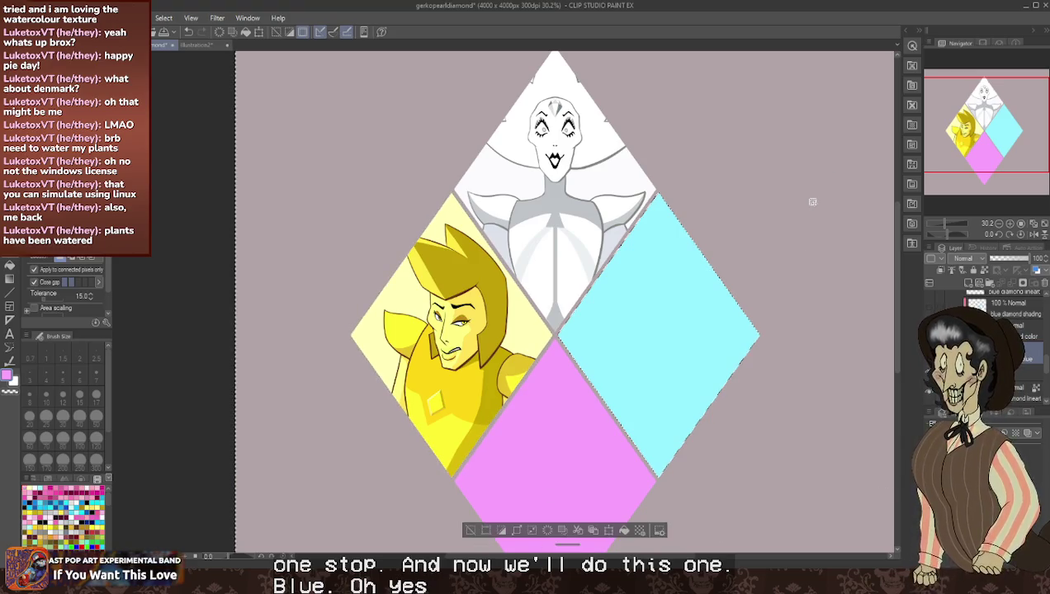
pyautogui.click(1036, 328)
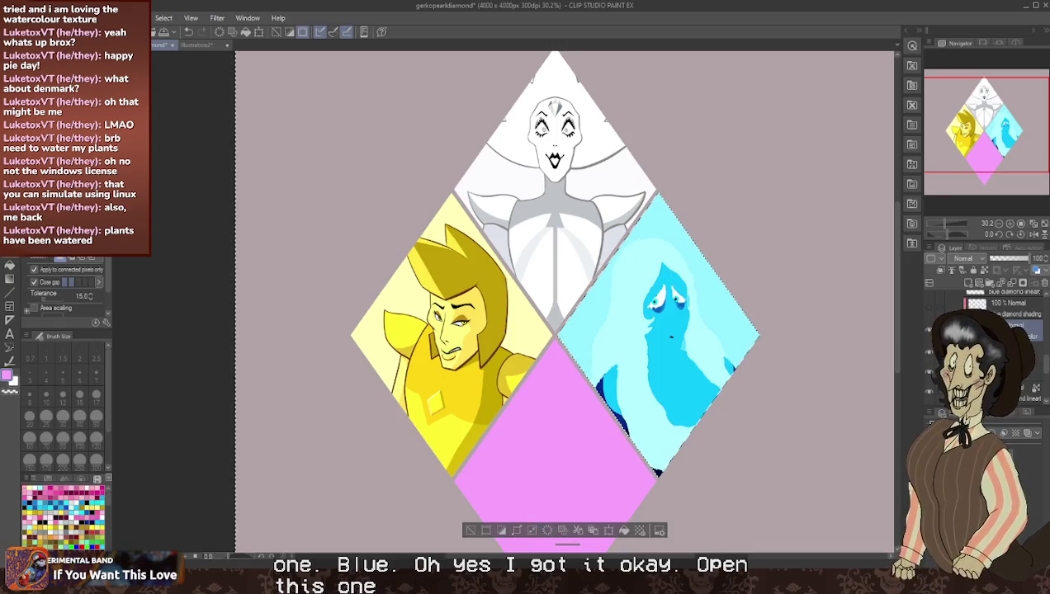
pyautogui.click(929, 318)
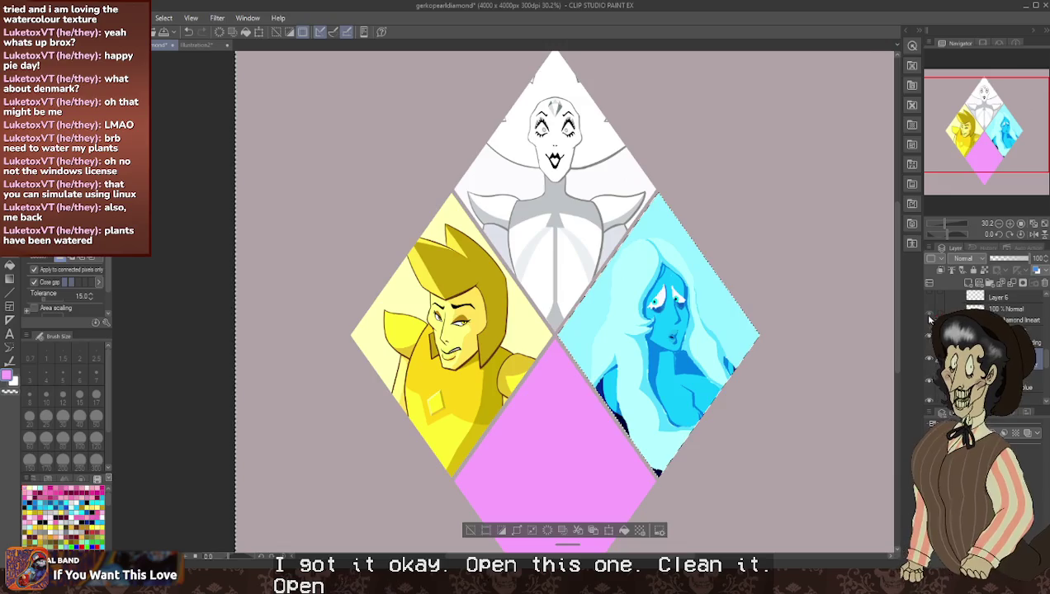
pyautogui.click(929, 318)
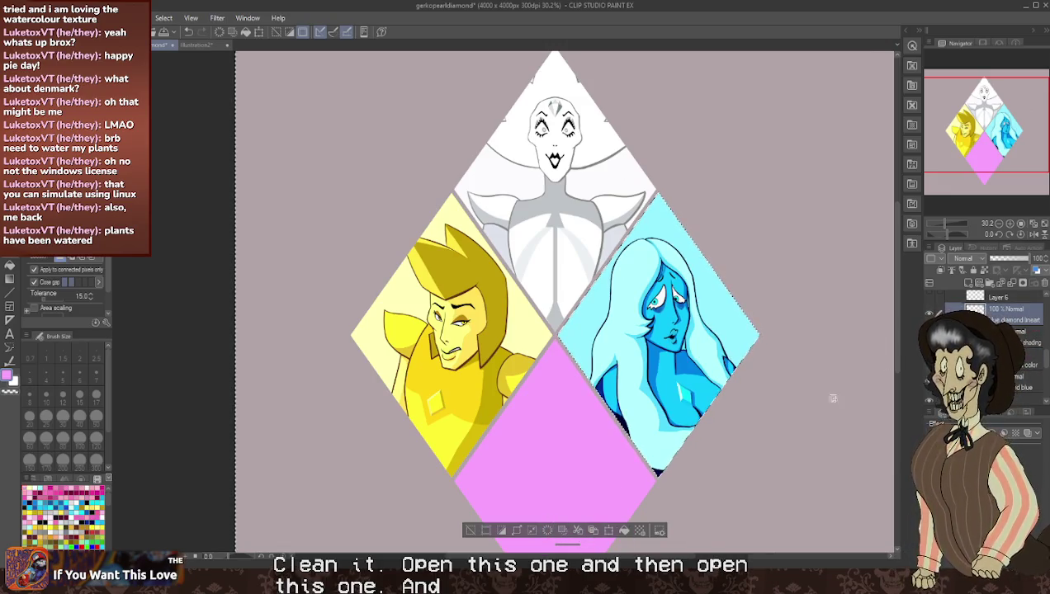
pyautogui.scroll(-2, 991, 313)
pyautogui.click(1003, 312)
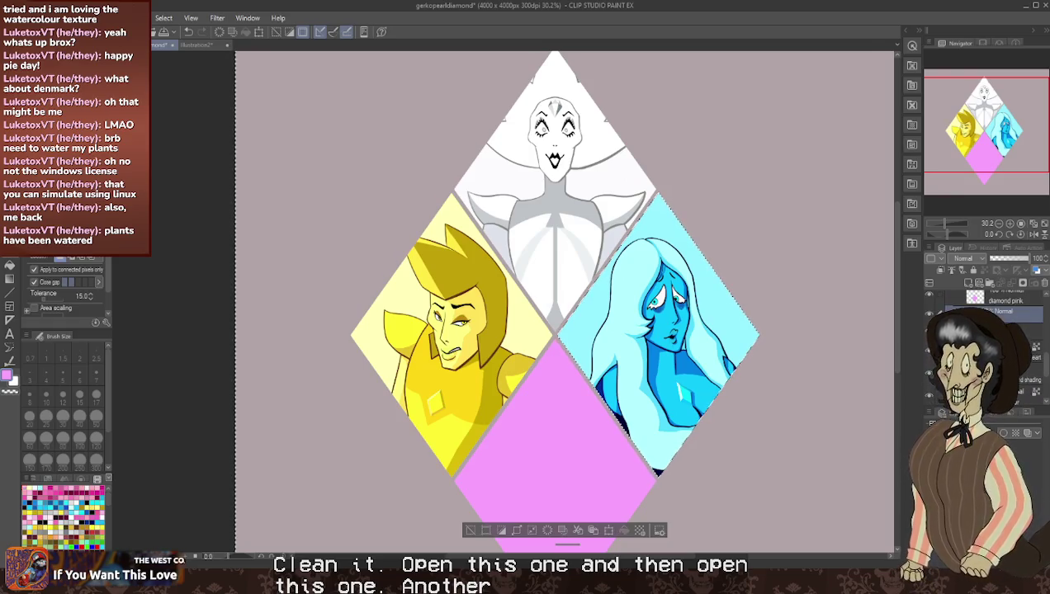
pyautogui.click(1003, 302)
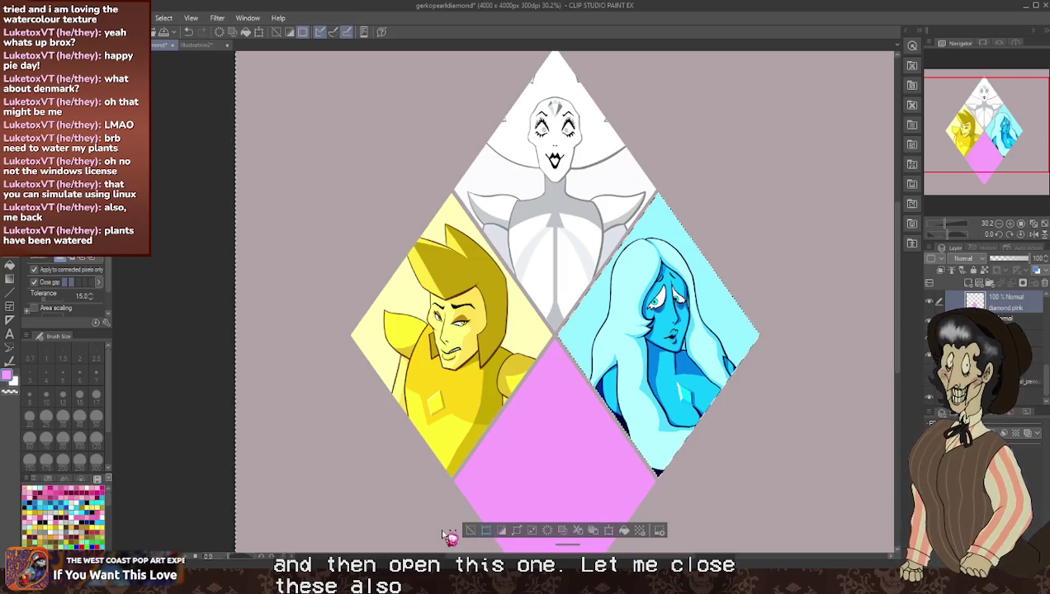
# - Clear the old selection and select the pink diamond's shape
pyautogui.moveTo(477, 537); pyautogui.dragTo(414, 492)
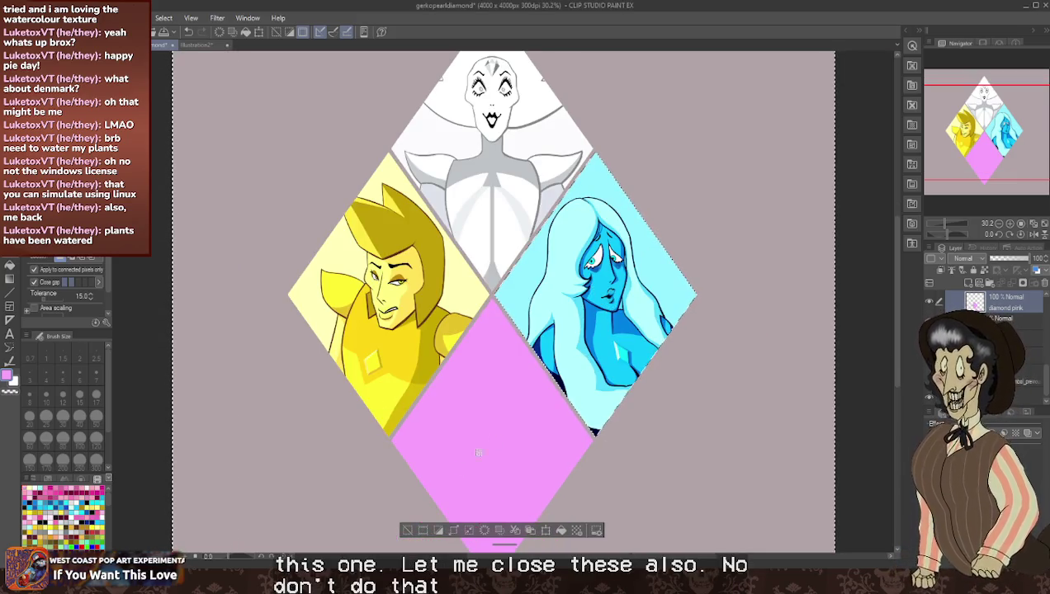
pyautogui.click(407, 530)
pyautogui.click(376, 488)
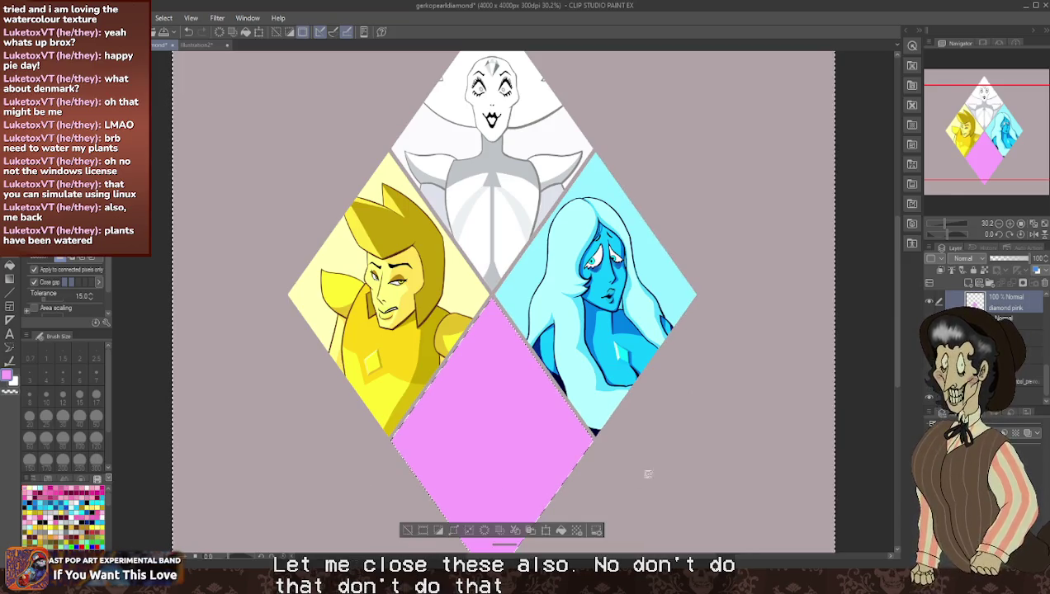
# - Show Pink Diamond's artwork, shading and lineart, deselect, and hide the grey paper background
pyautogui.click(1024, 339)
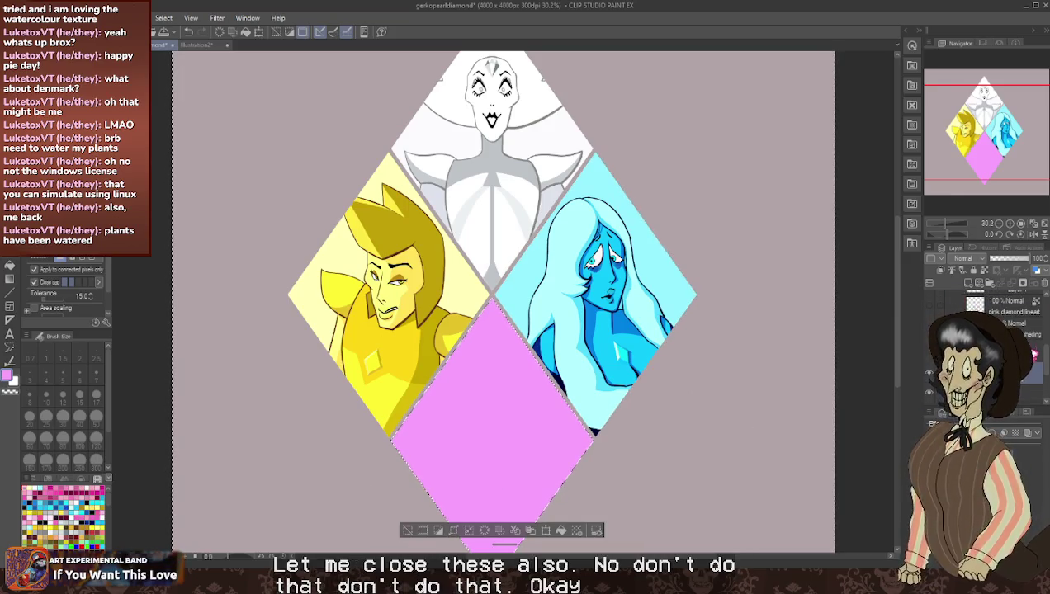
pyautogui.click(931, 357)
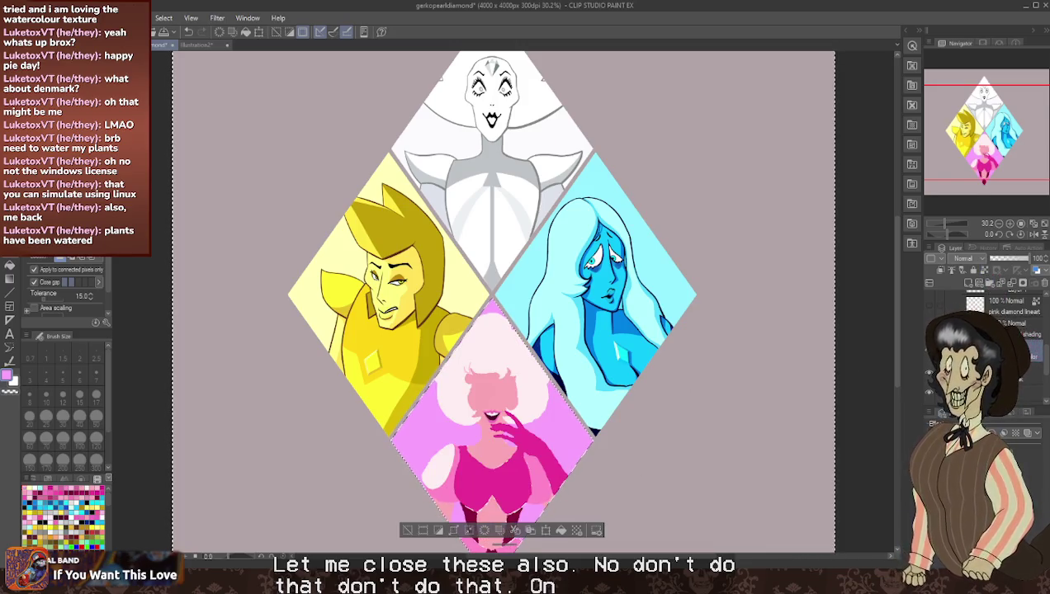
pyautogui.click(931, 324)
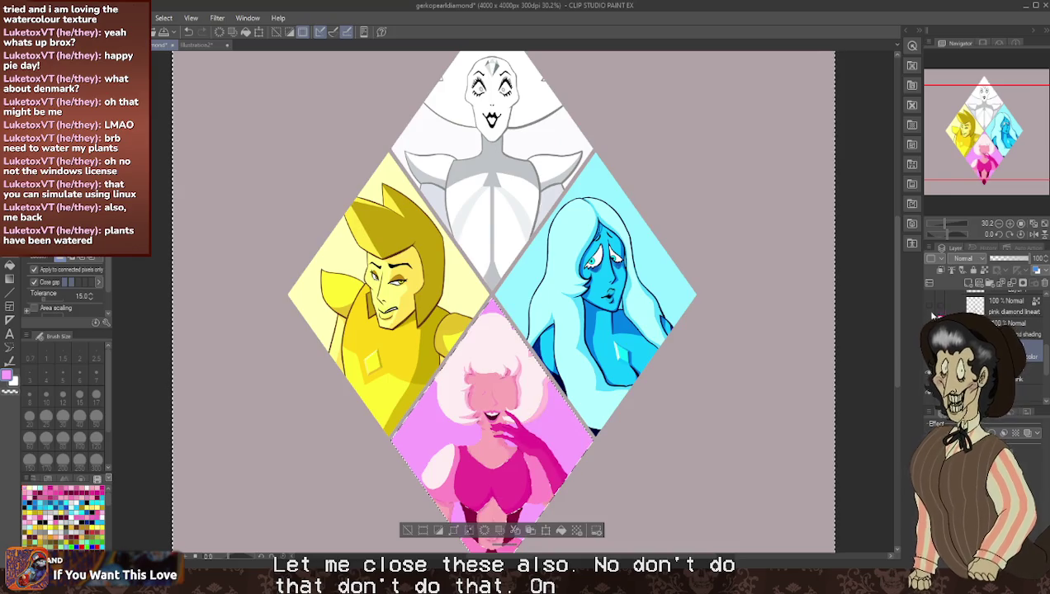
pyautogui.click(1030, 314)
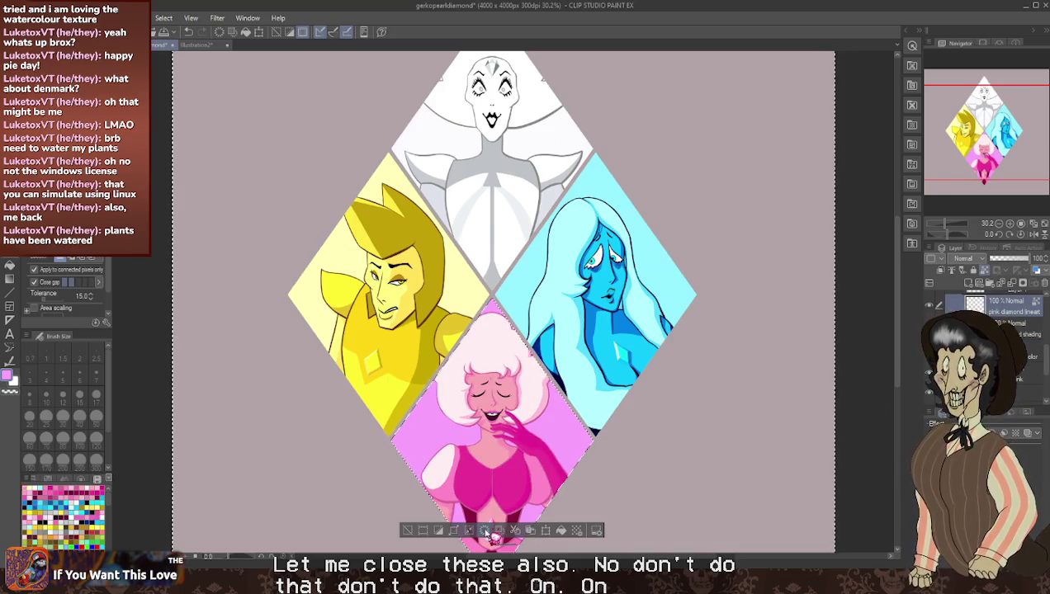
pyautogui.hotkey('ctrl', 'd')
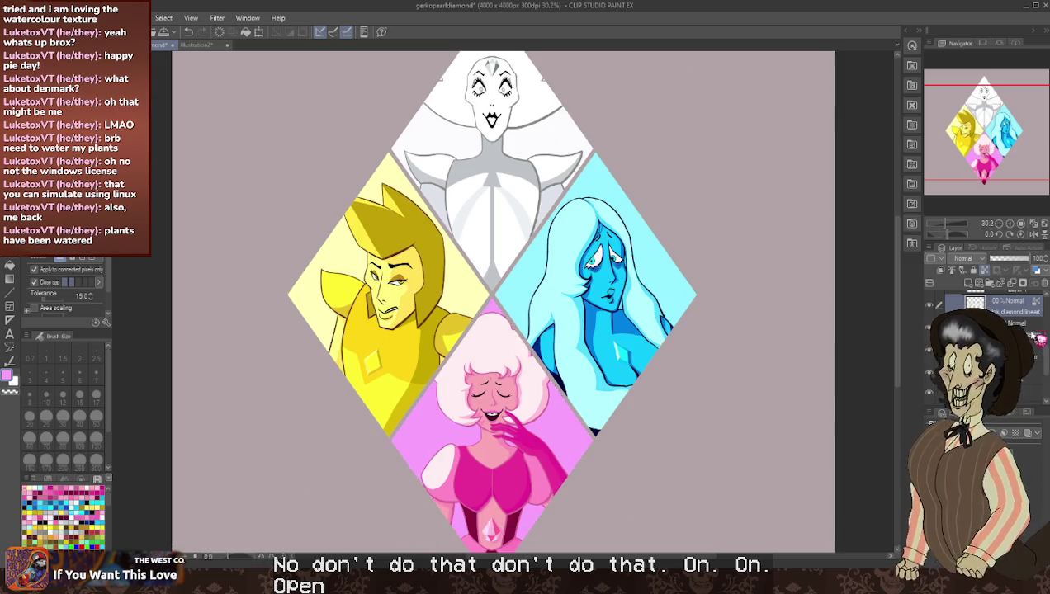
pyautogui.click(933, 402)
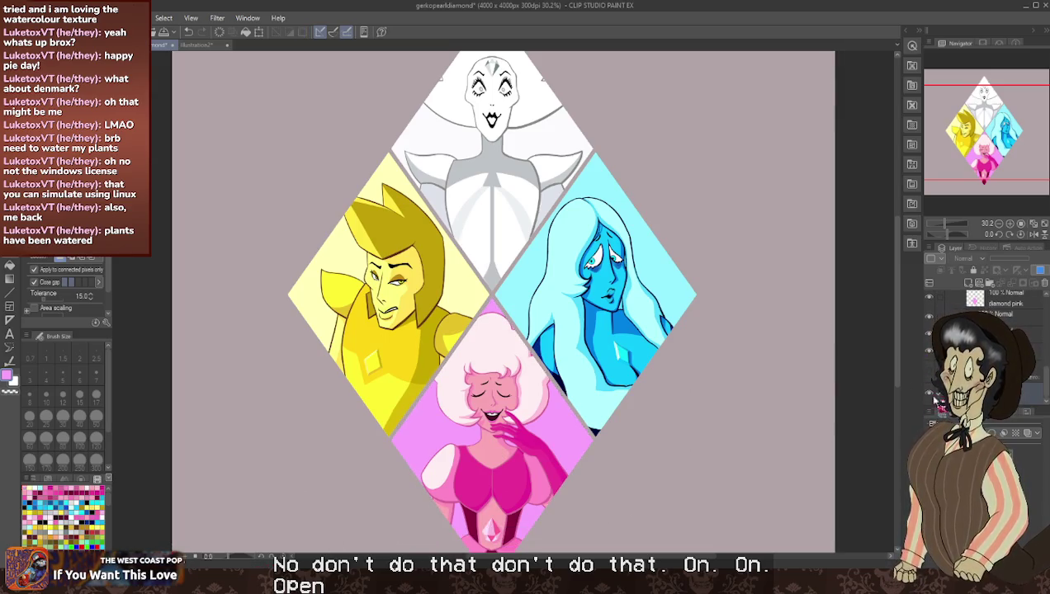
pyautogui.click(937, 399)
# - Zoom out to view the whole transparent canvas and save the file
pyautogui.scroll(-2, 768, 305)
pyautogui.scroll(-1, 762, 307)
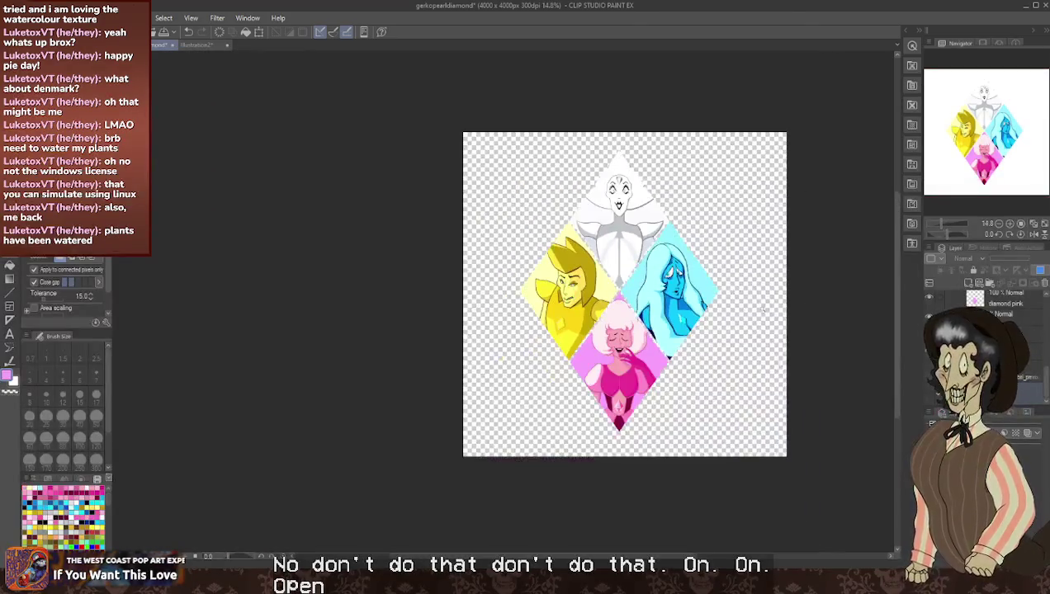
pyautogui.scroll(1, 789, 302)
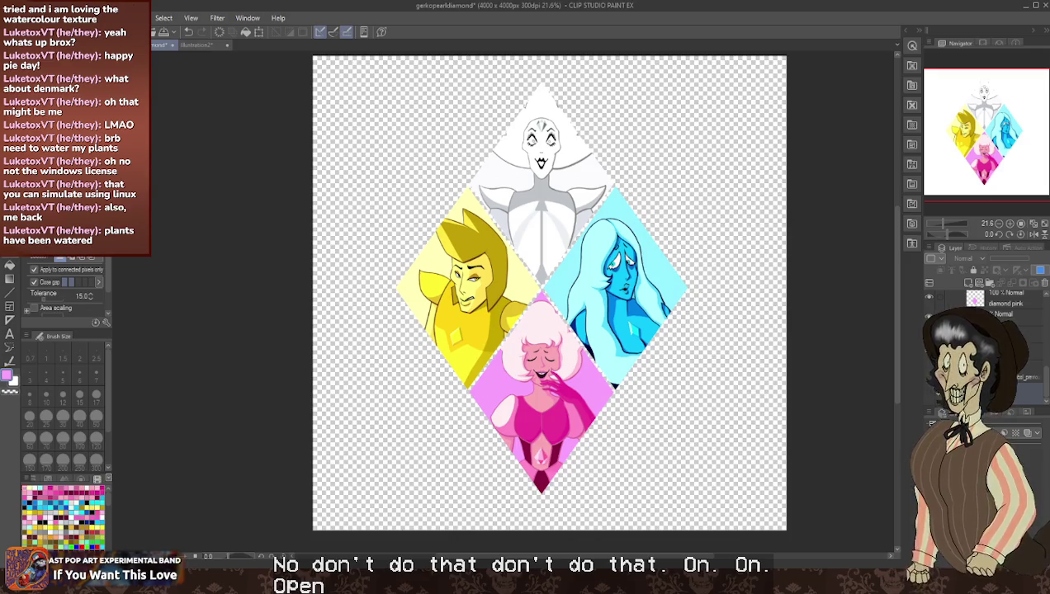
pyautogui.hotkey('ctrl', 's')
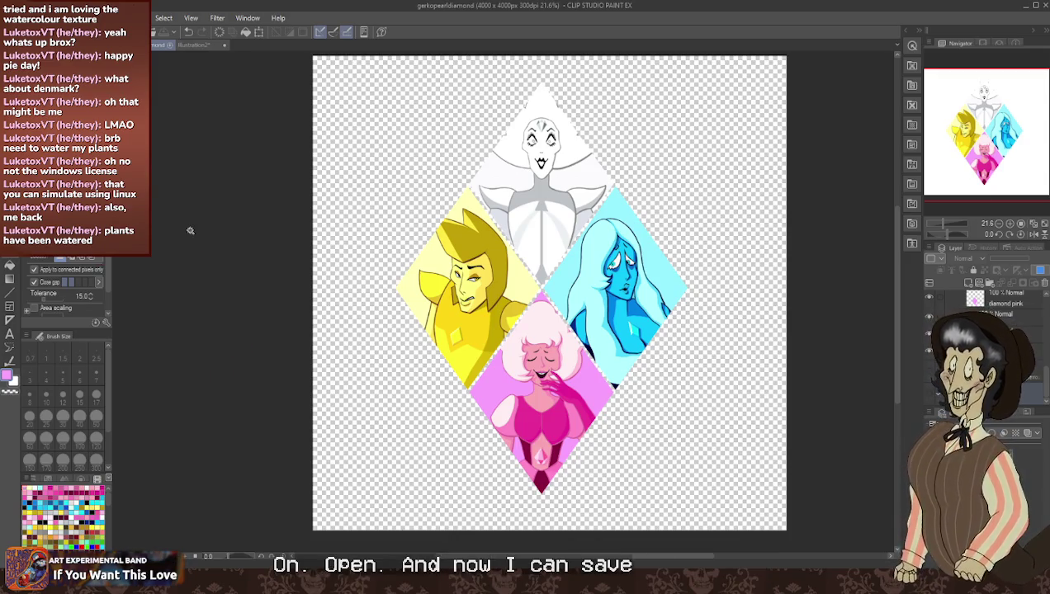